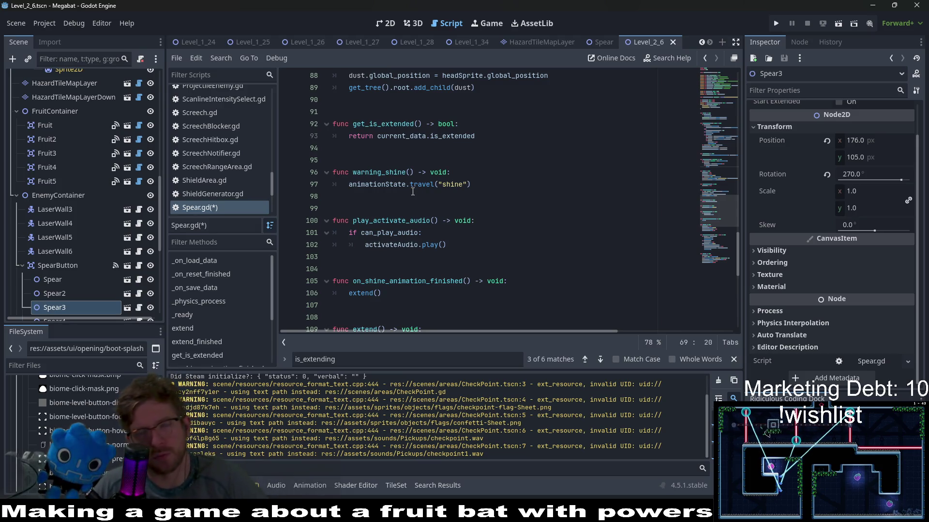
Scroll down Spear.gd to inspect the is_extending variable in the shrink() function.
scroll(421, 189, "down", 1)
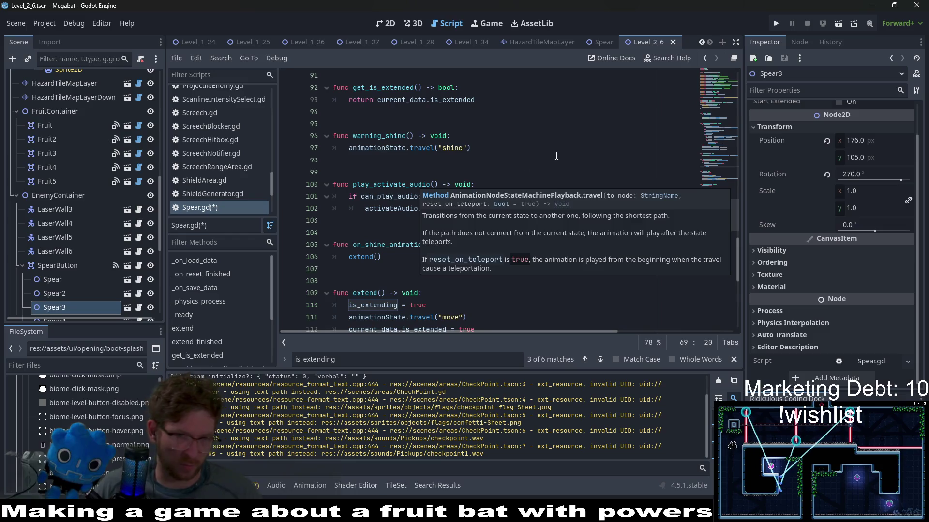
scroll(556, 155, "down", 2)
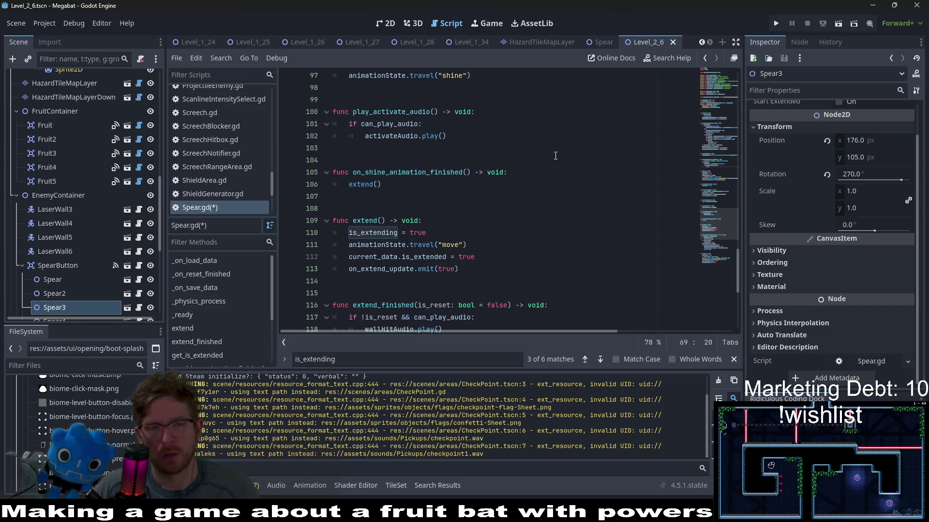
scroll(555, 155, "down", 3)
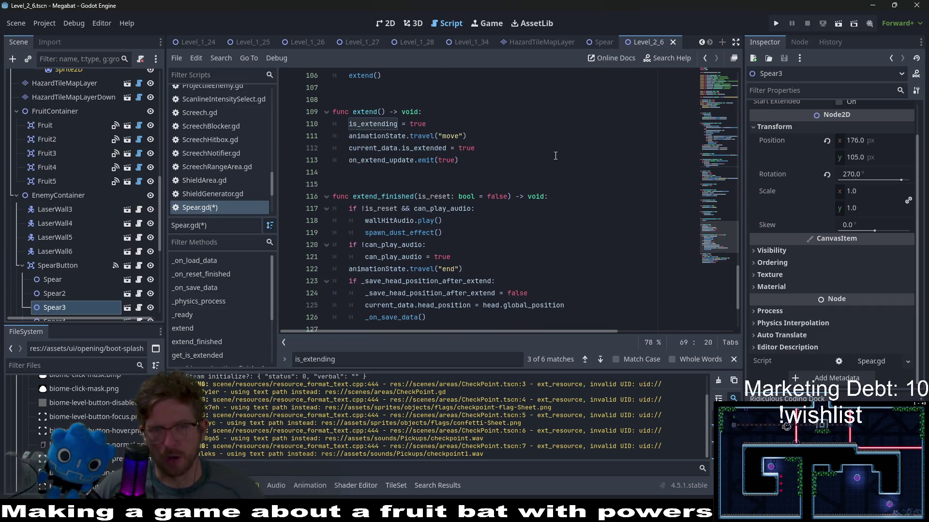
scroll(596, 186, "down", 2)
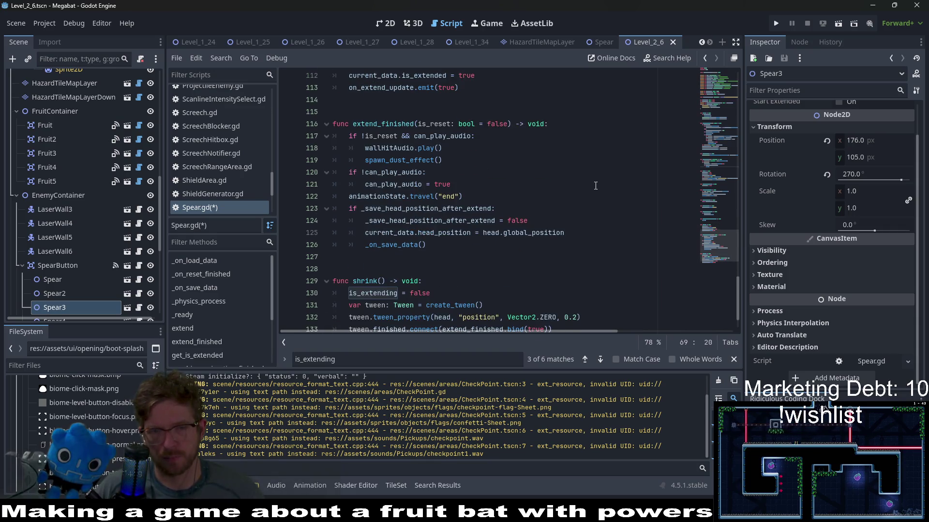
scroll(625, 166, "down", 1)
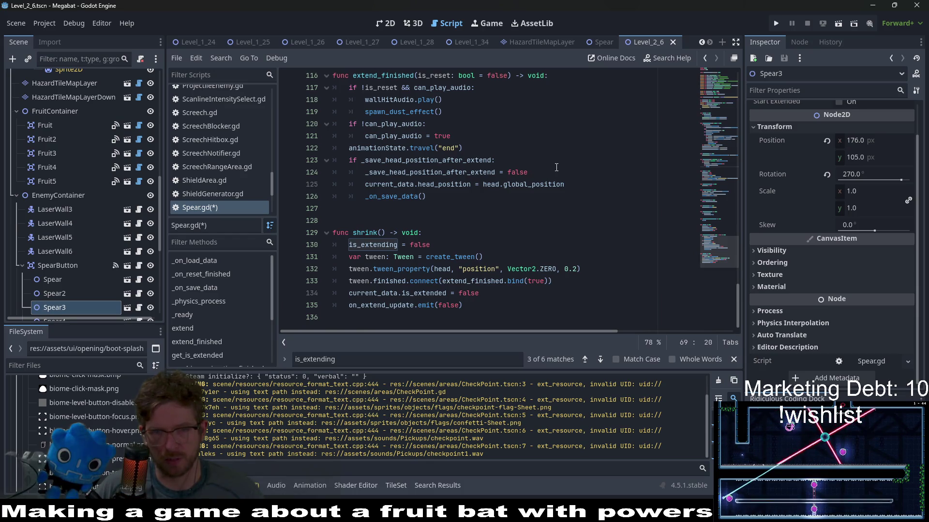
left_click_drag(385, 249, 397, 247)
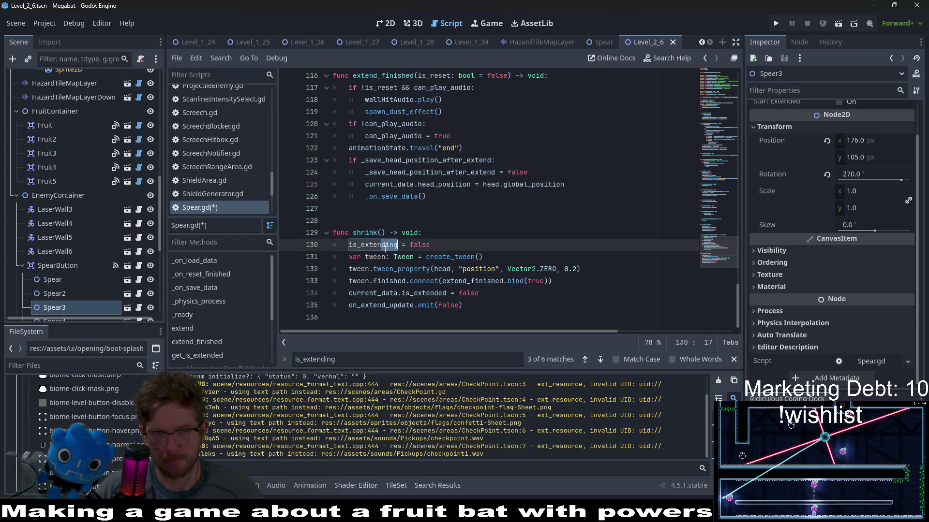
double_click(384, 247)
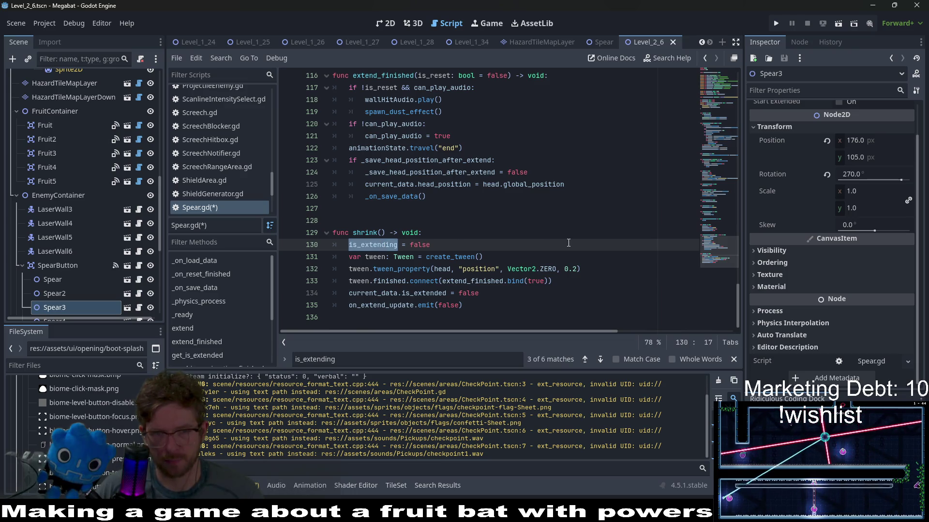
left_click_drag(386, 233, 358, 236)
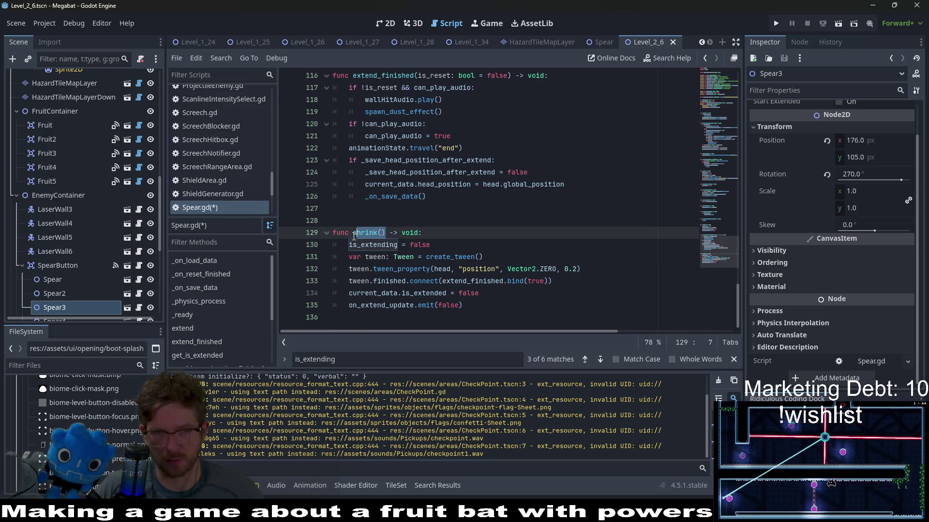
Scroll back up to review animationState and head_position in reset()'s tween.
scroll(556, 248, "up", 5)
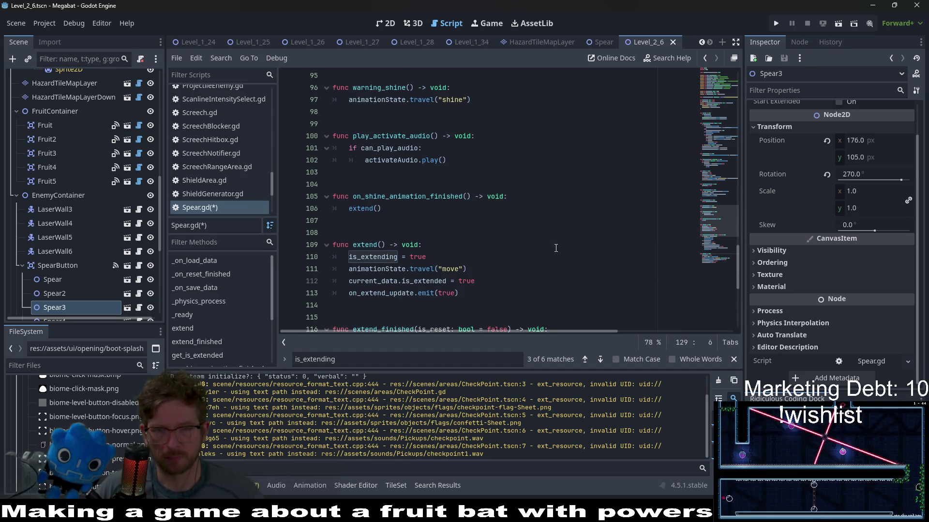
scroll(556, 248, "up", 7)
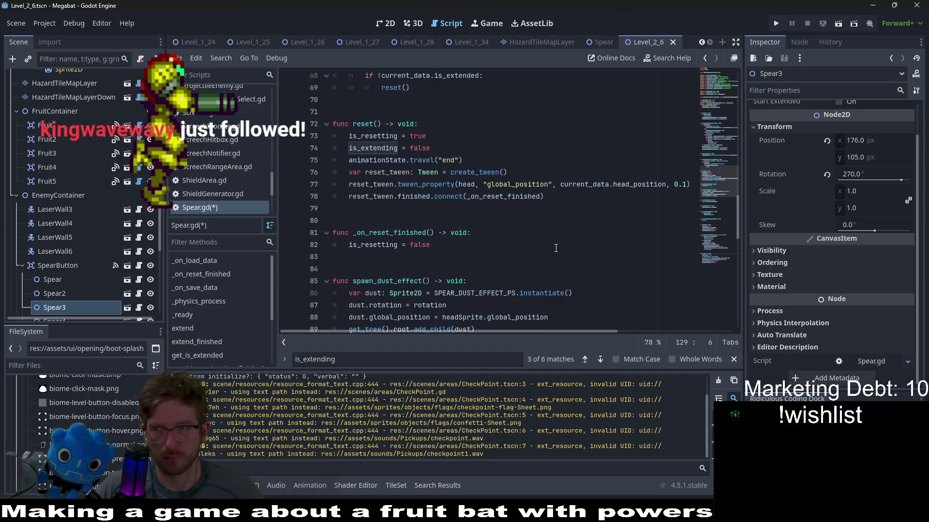
scroll(556, 248, "up", 3)
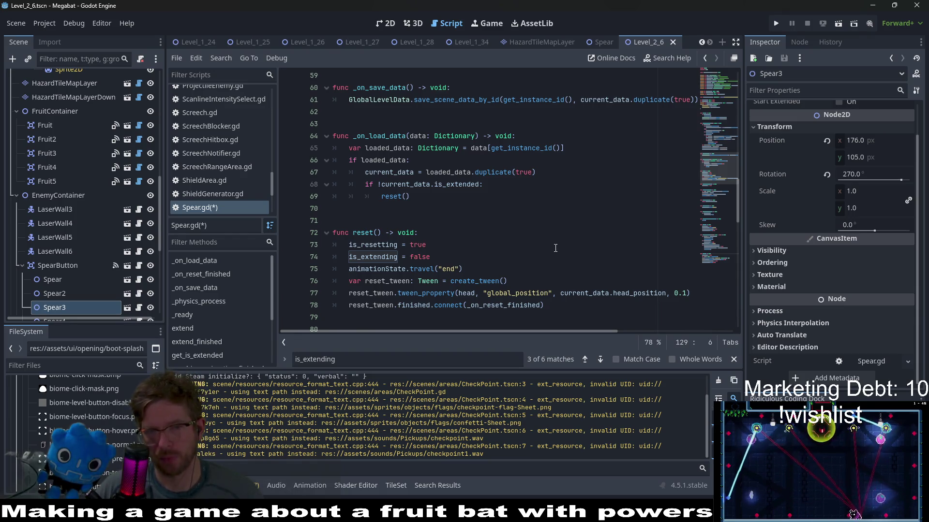
double_click(395, 271)
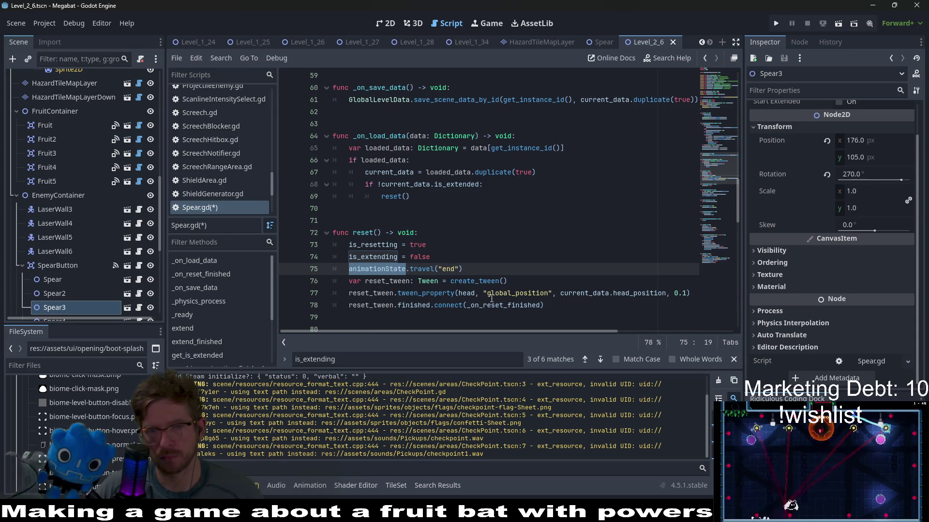
double_click(647, 294)
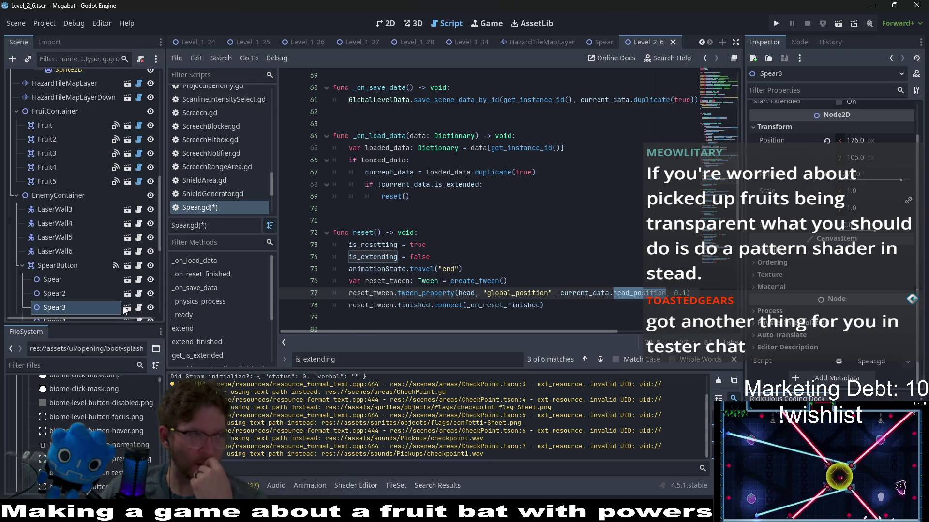
Look at the tester's game screenshot in the chat, then return to the editor.
key("alt+Tab")
left_click(528, 386)
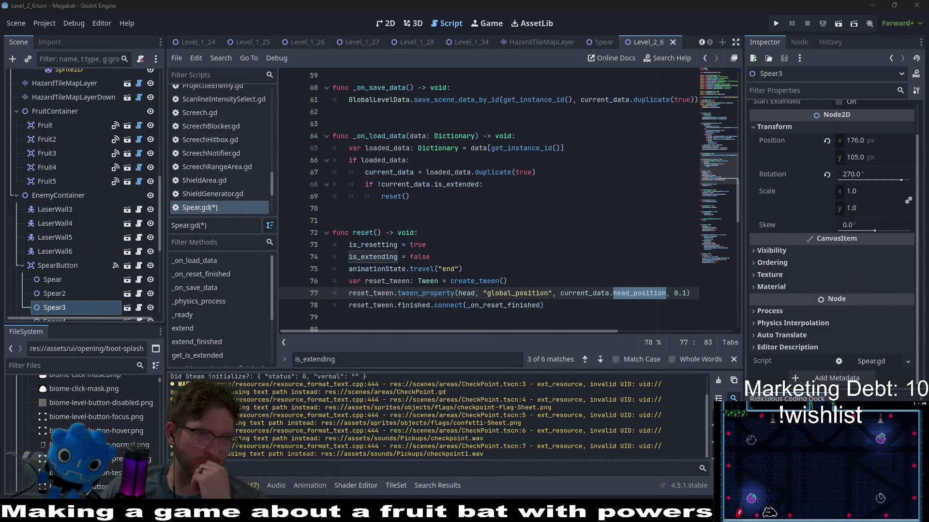
left_click(562, 269)
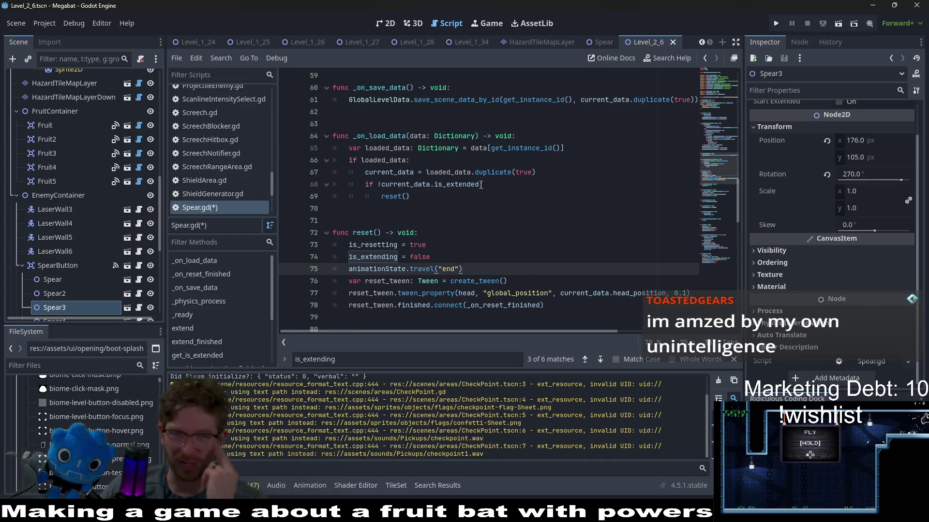
Delete the is_extended condition in _on_load_data, unindent reset(), and save Spear.gd.
left_click_drag(483, 184, 536, 172)
key("BackSpace")
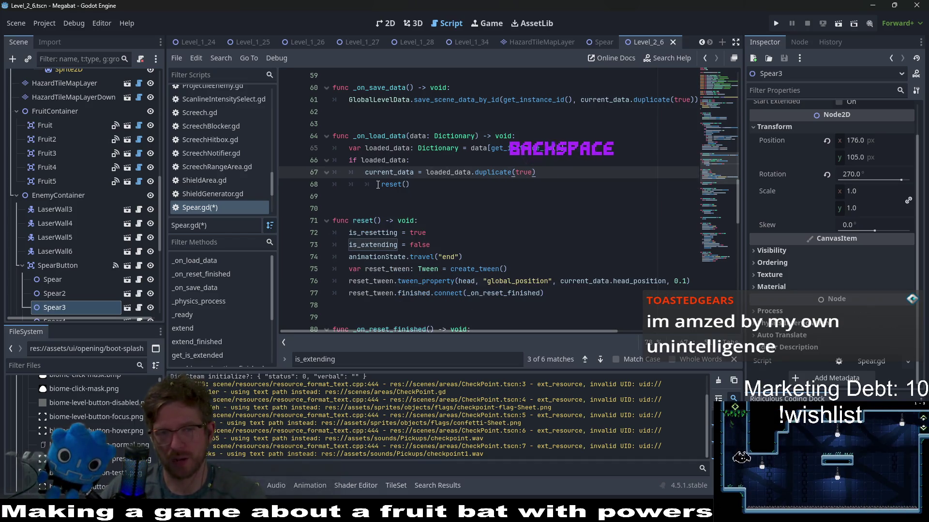
left_click(378, 185)
key("BackSpace")
left_click(468, 189)
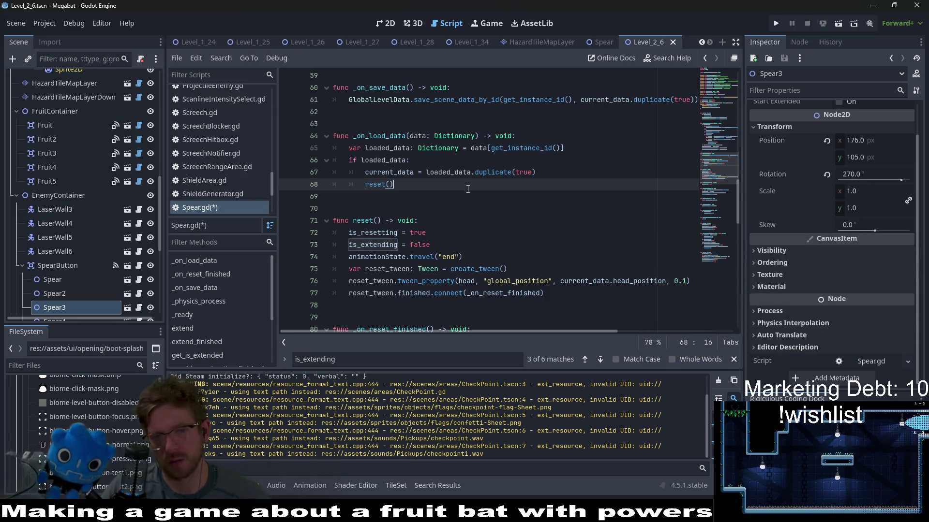
key("ctrl+s")
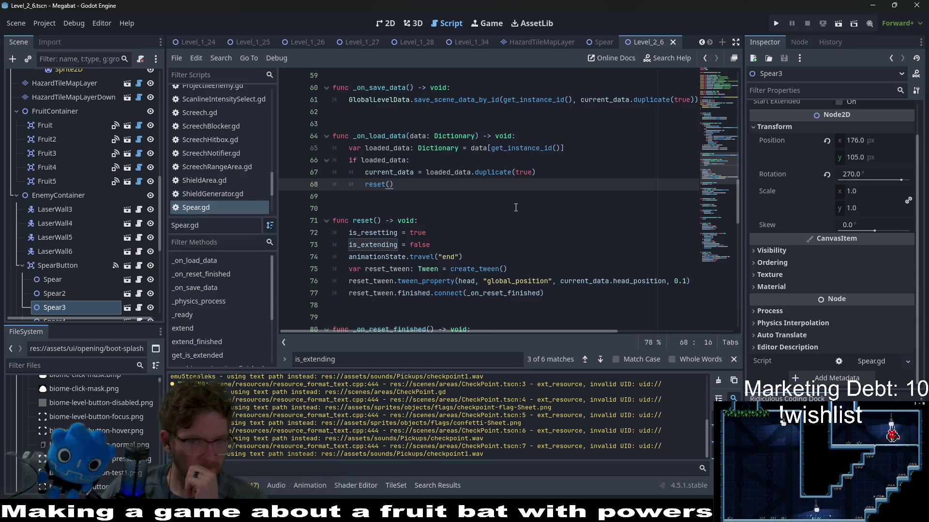
Search Spear.gd for 'reset()' to find its call in _on_load_data.
double_click(370, 220)
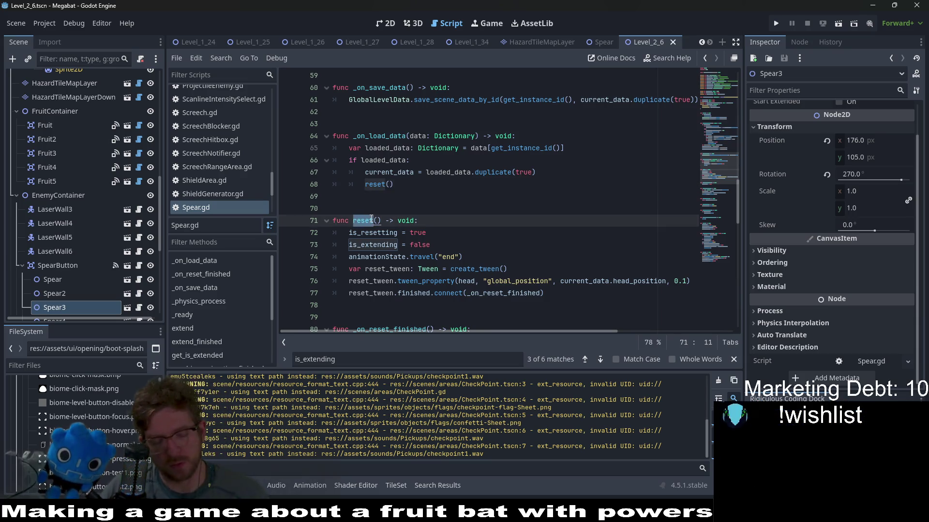
key("ctrl+f")
key("Return")
key("Return")
key("Return")
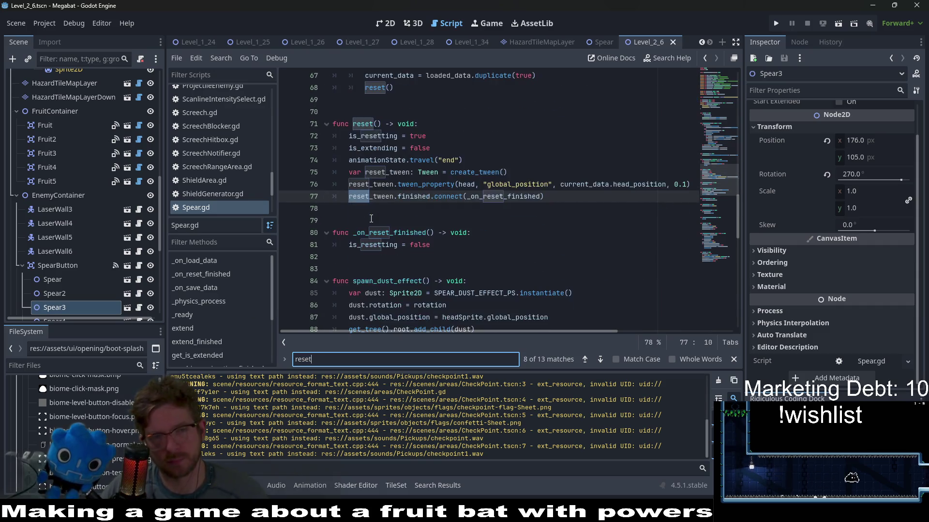
type("()")
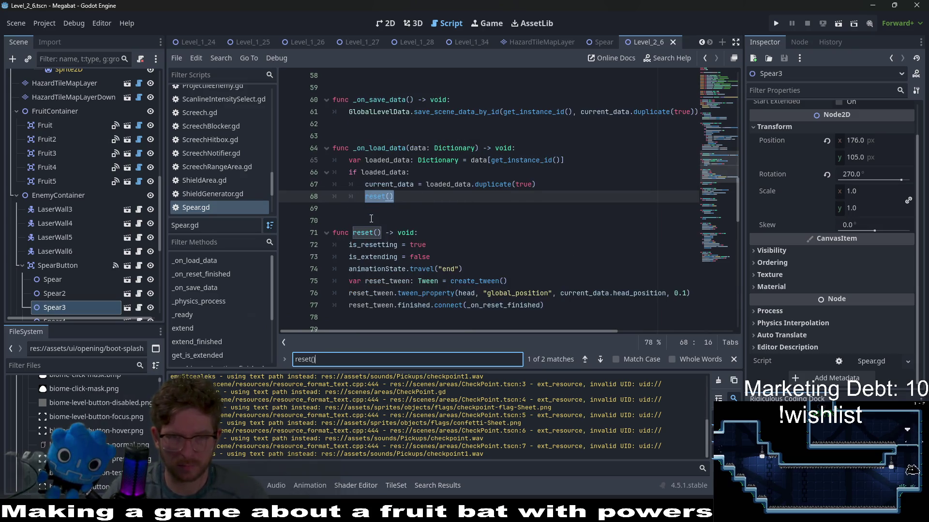
key("Return")
key("Return")
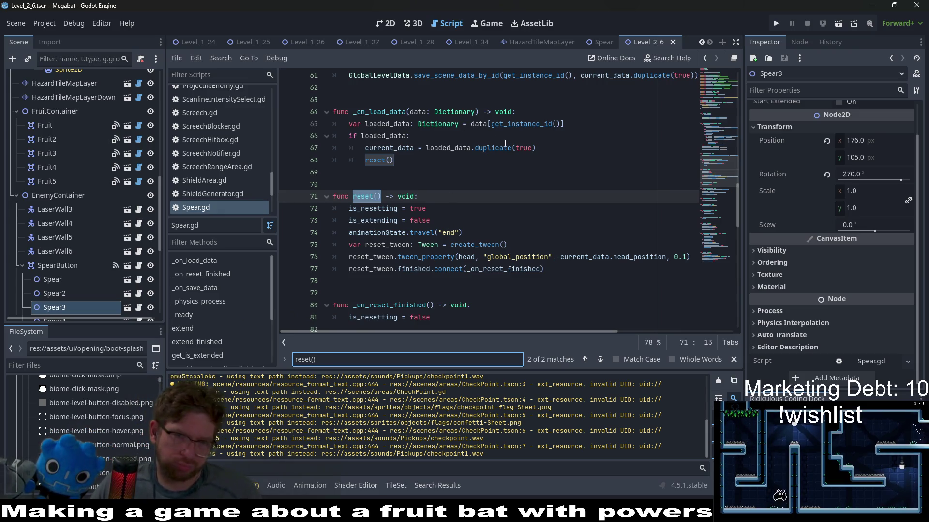
In the Spear scene's AnimationPlayer, preview end, idle, move and shine, then return to RESET.
left_click(127, 308)
left_click(74, 162)
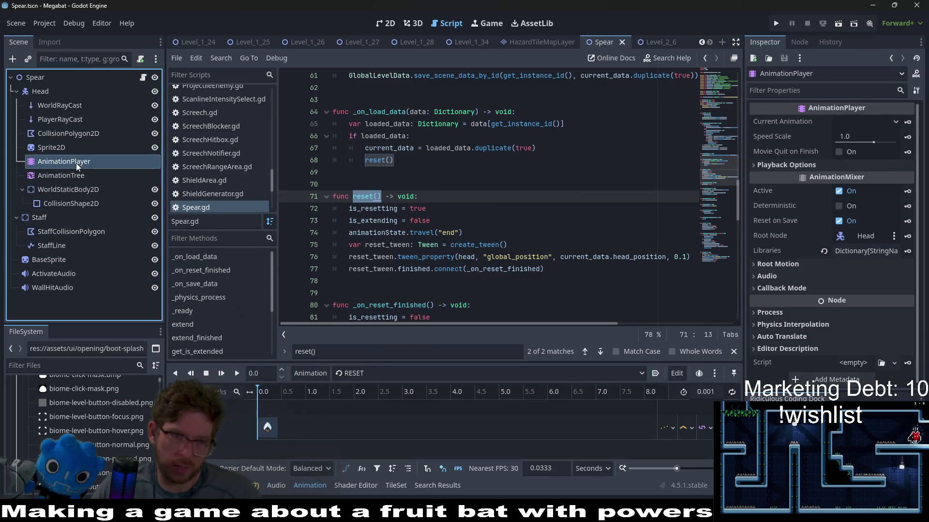
left_click(373, 376)
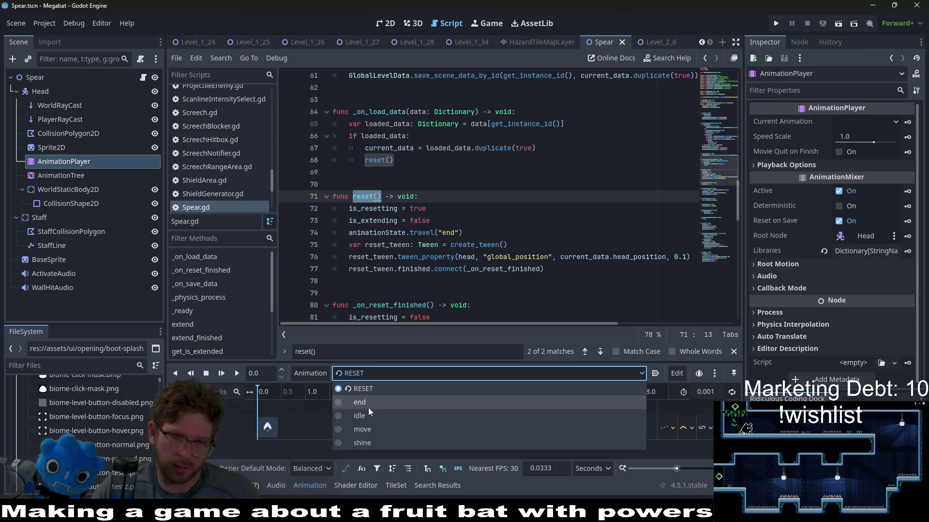
left_click(373, 402)
left_click(379, 373)
left_click(378, 415)
left_click(382, 377)
left_click(373, 426)
left_click(373, 373)
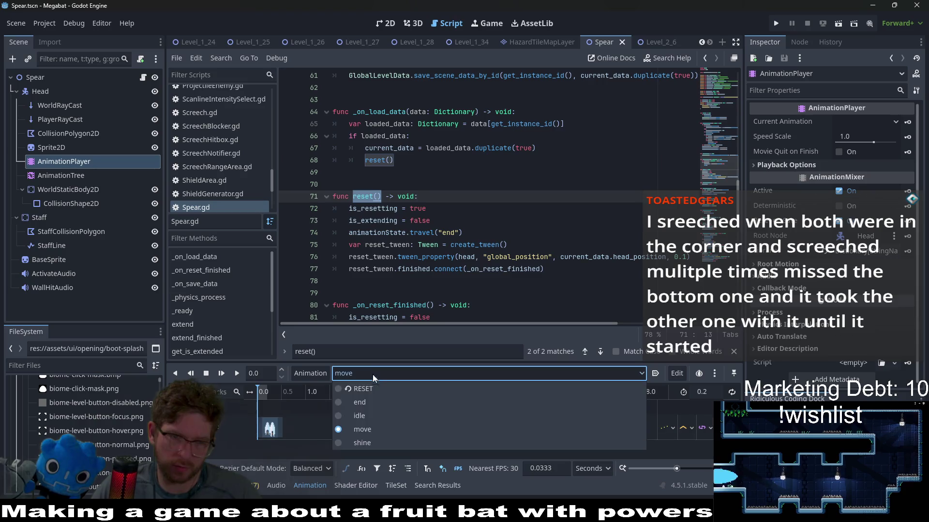
left_click(365, 443)
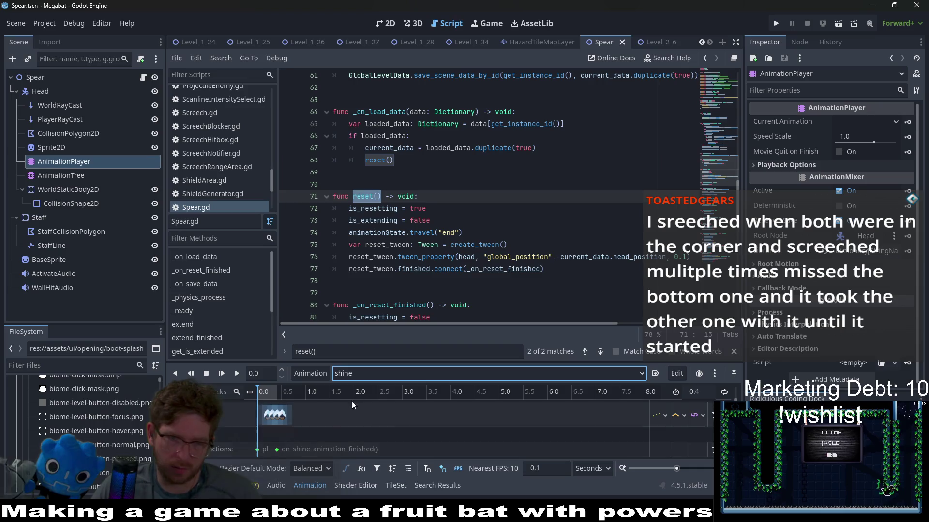
left_click(352, 374)
left_click(365, 395)
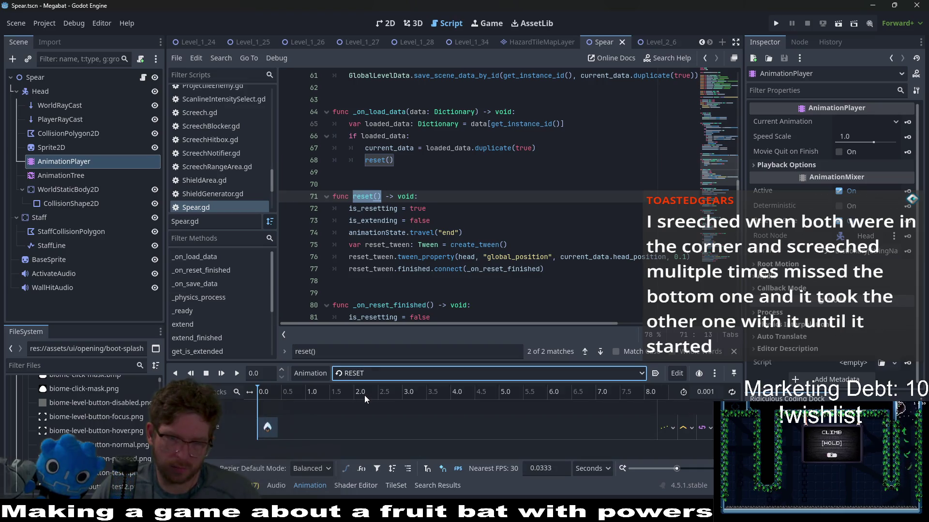
Select head_position in the reset tween on line 76 of Spear.gd.
left_click(643, 257)
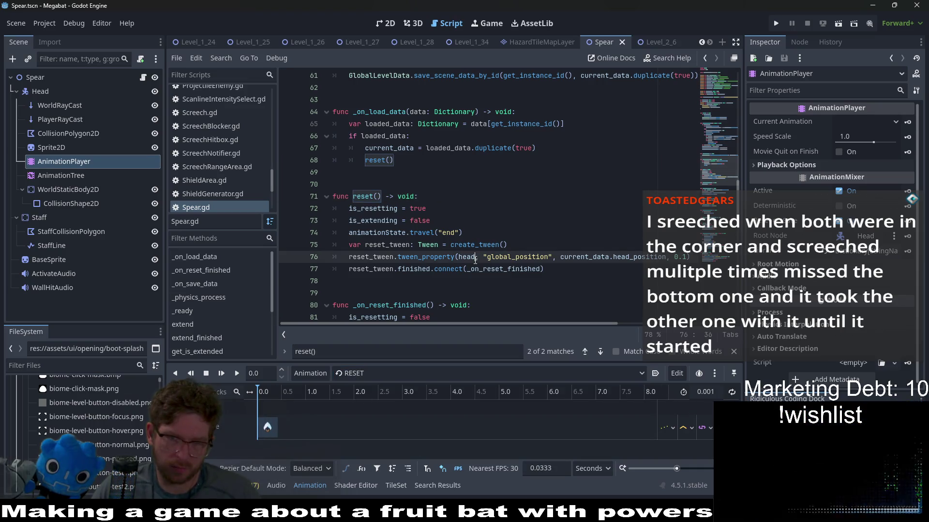
double_click(634, 254)
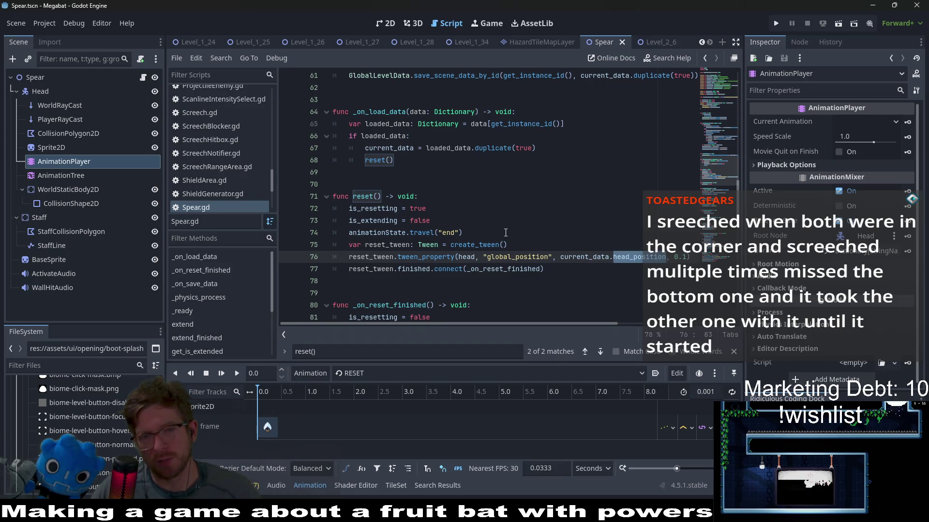
scroll(505, 233, "up", 14)
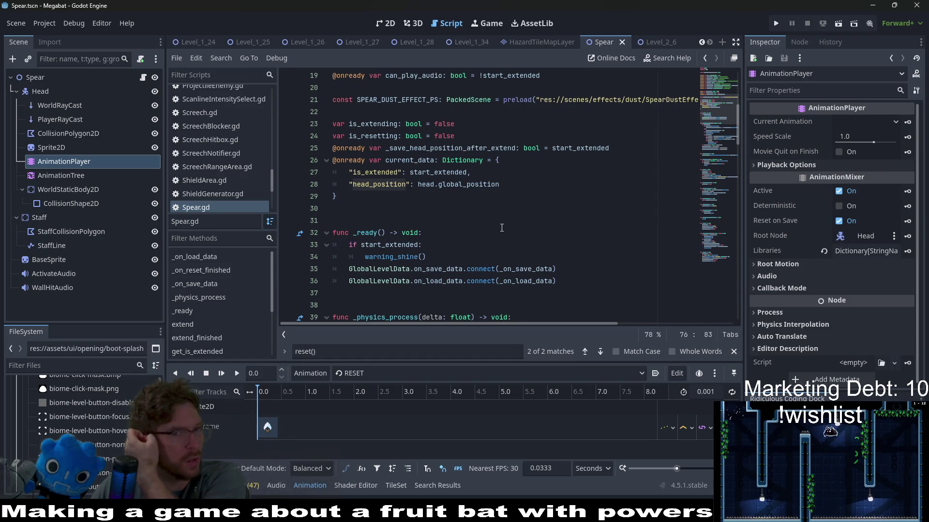
Search Spear.gd for head_position and step through every match.
left_click_drag(502, 183, 418, 184)
left_click(439, 184)
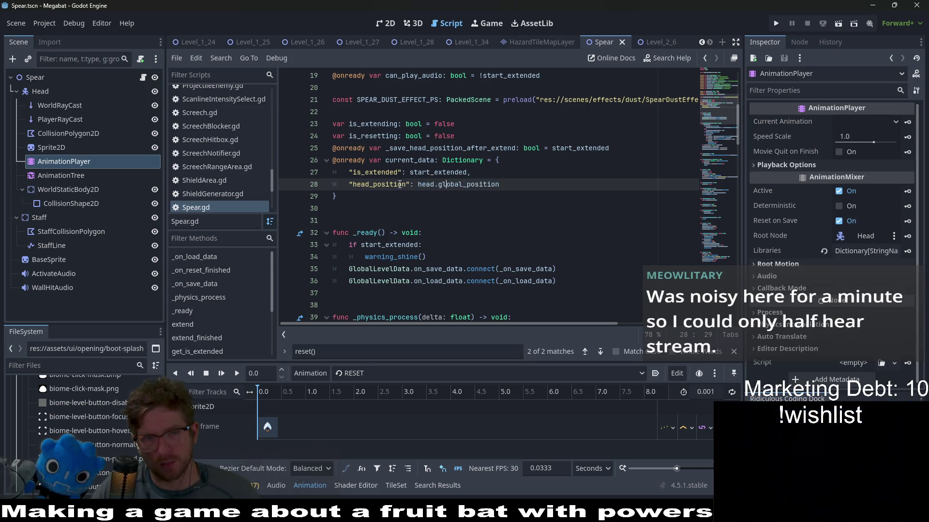
double_click(400, 184)
key("ctrl+f")
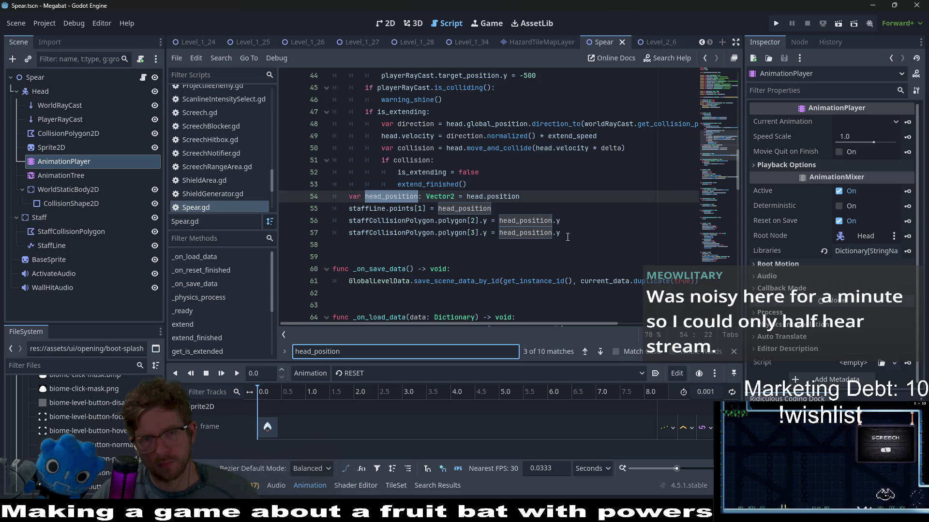
key("Return")
key("Return")
key("Return")
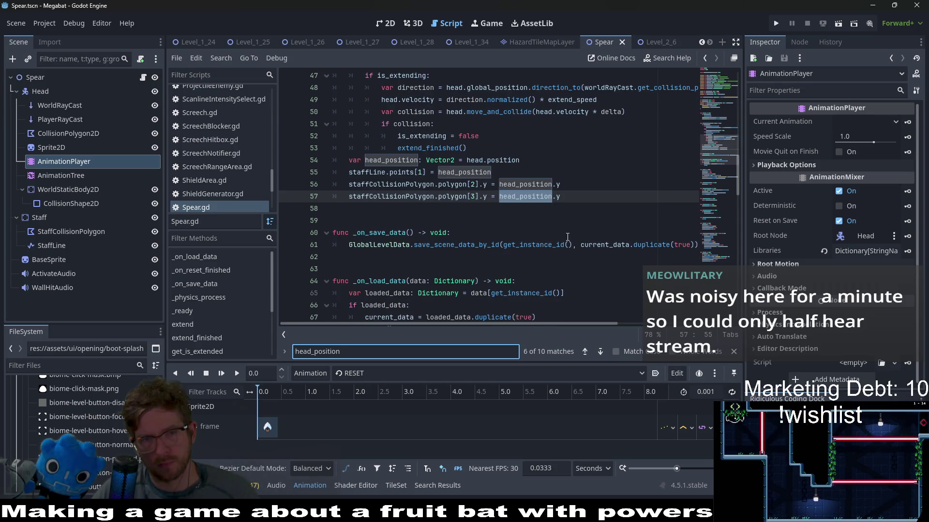
key("Return")
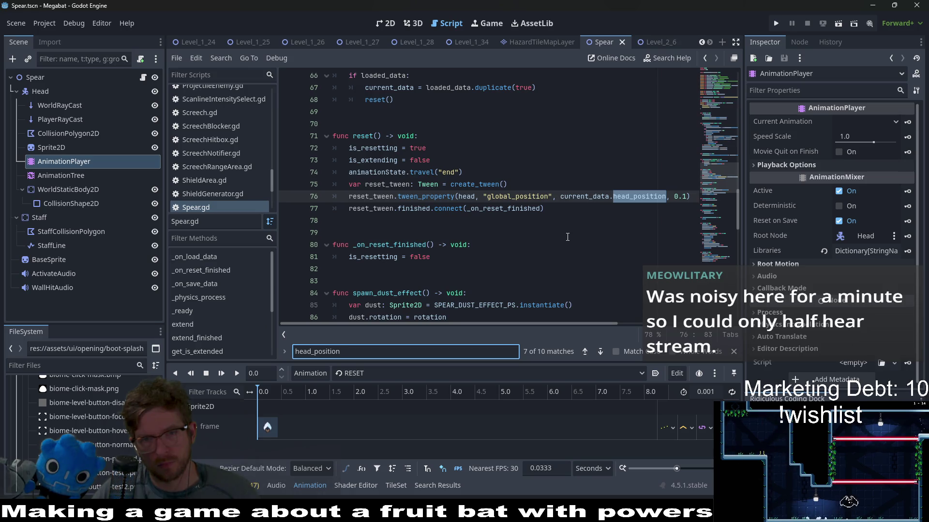
key("Return")
key("Return")
key("shift+Return")
key("Return")
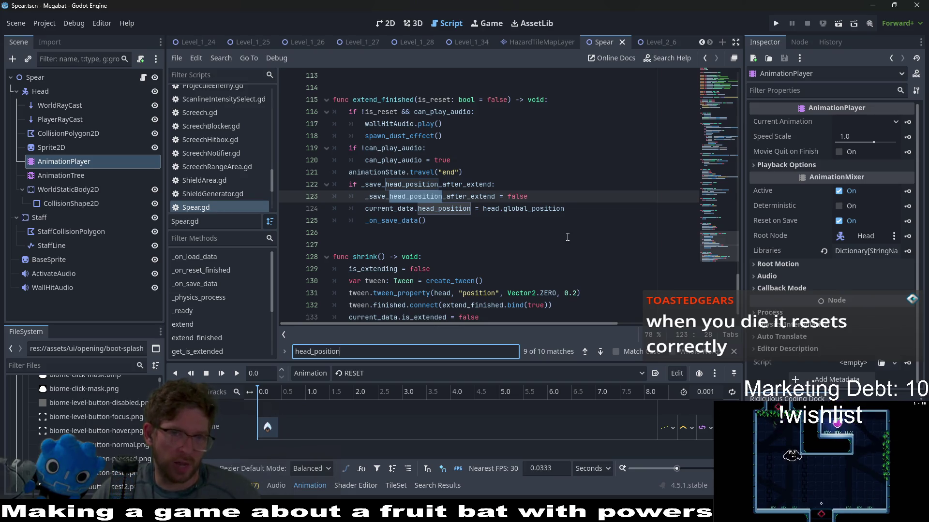
key("Return")
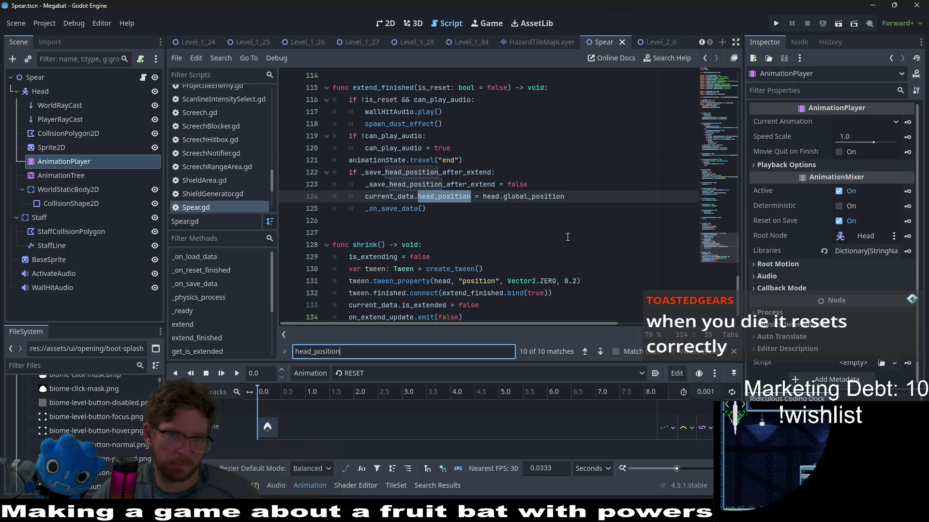
Cut the head_position save line from extend_finished() and move to _on_save_data's header.
left_click_drag(580, 197, 580, 190)
key("ctrl+x")
scroll(451, 219, "up", 10)
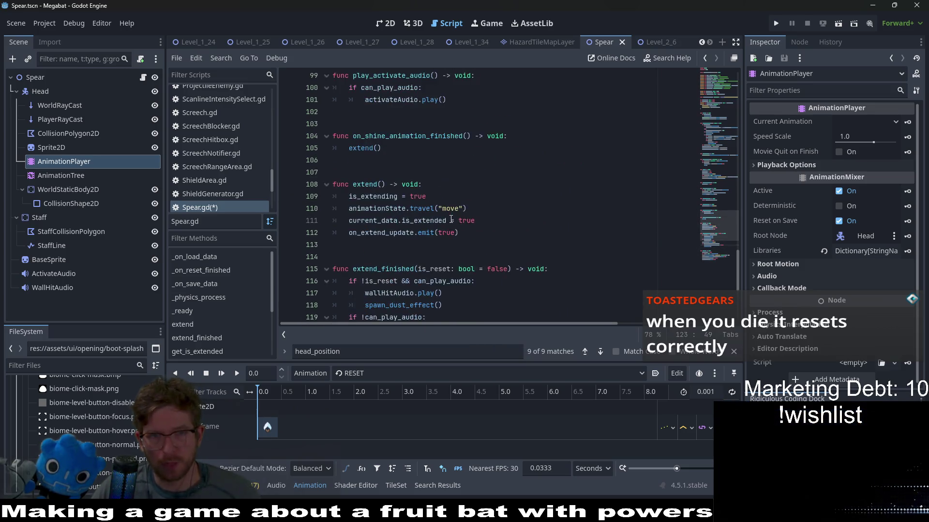
scroll(450, 219, "up", 3)
scroll(450, 219, "up", 3)
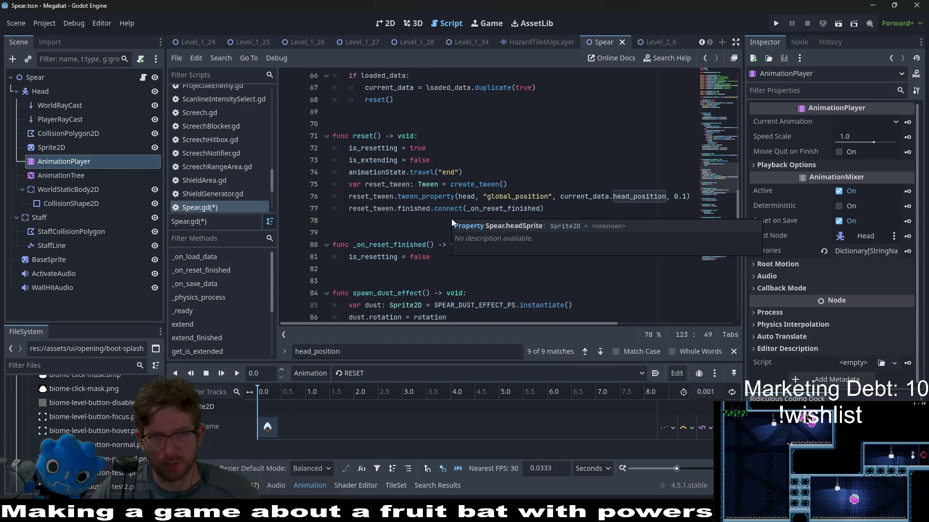
scroll(451, 219, "up", 9)
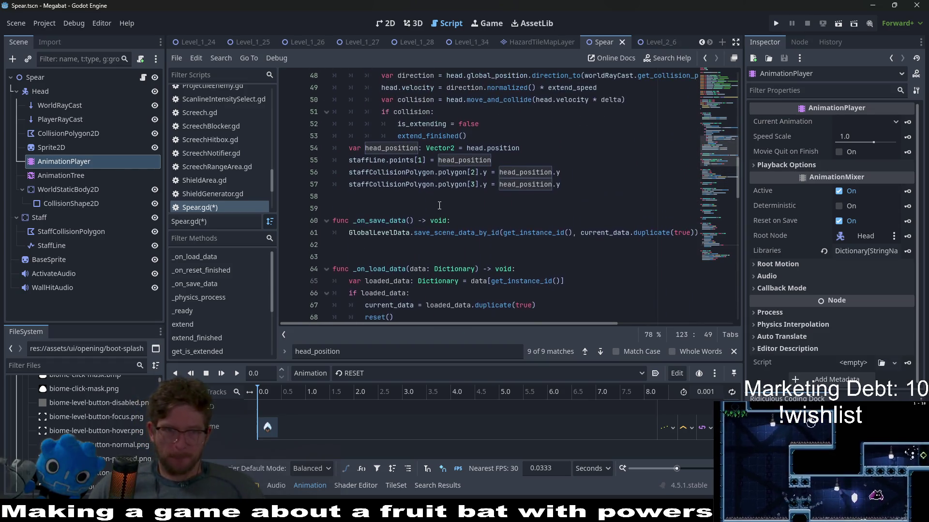
scroll(441, 206, "up", 4)
scroll(441, 206, "up", 2)
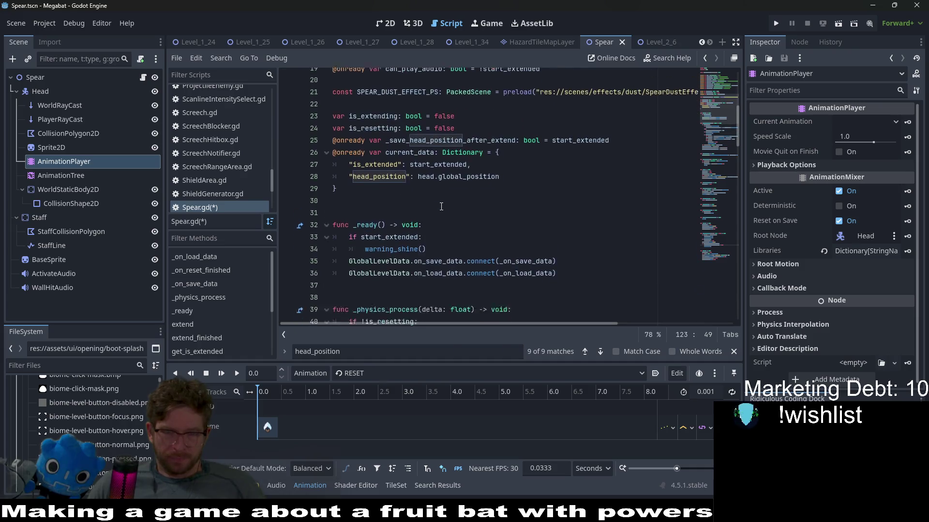
scroll(442, 208, "down", 8)
scroll(445, 209, "up", 8)
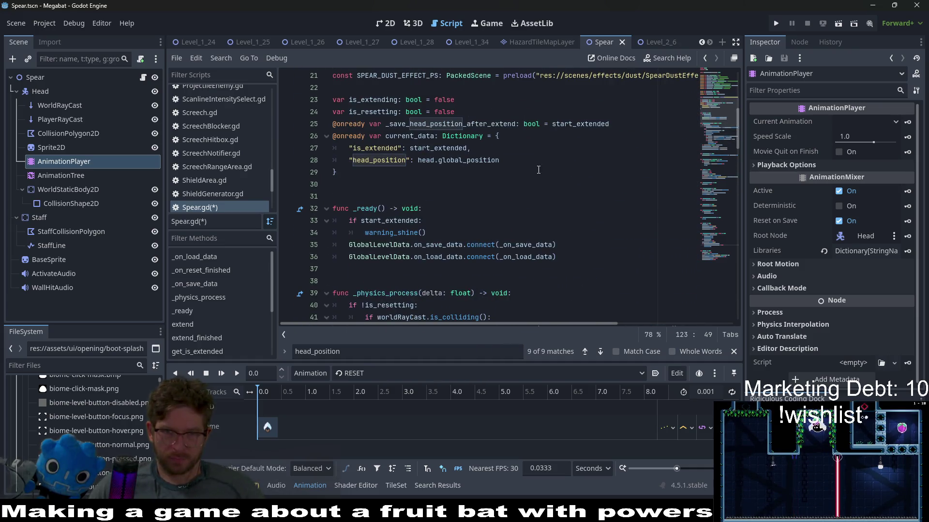
left_click(527, 245, "ctrl")
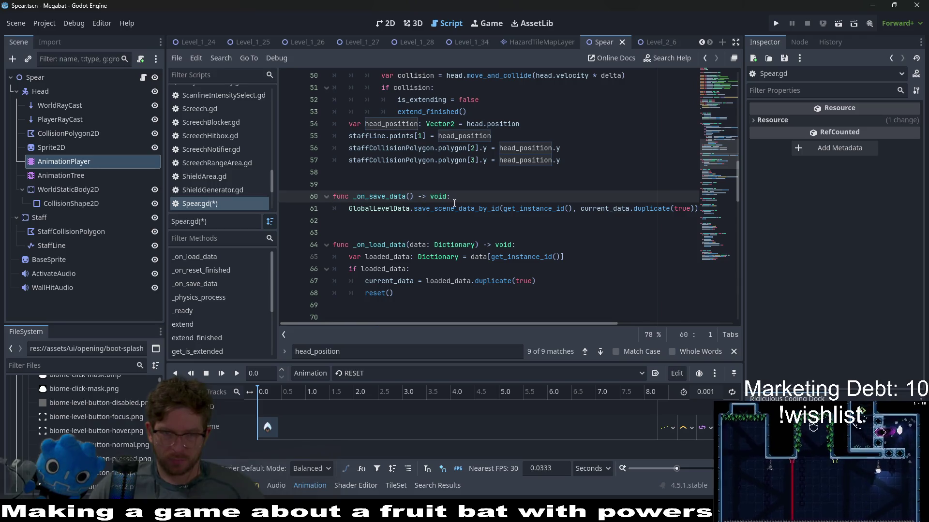
Paste the head_position save line into _on_save_data twice, fixing each line's indentation.
key("ctrl+v")
key("BackSpace")
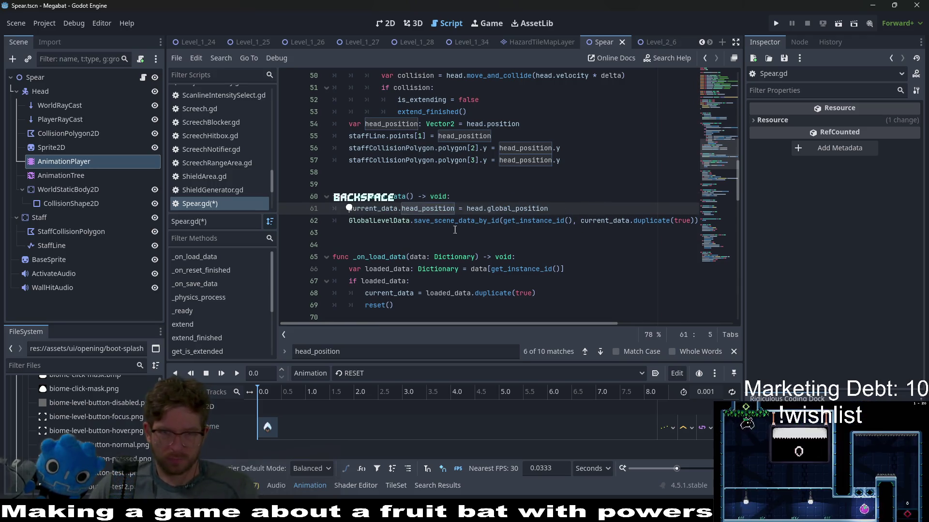
scroll(561, 212, "up", 2)
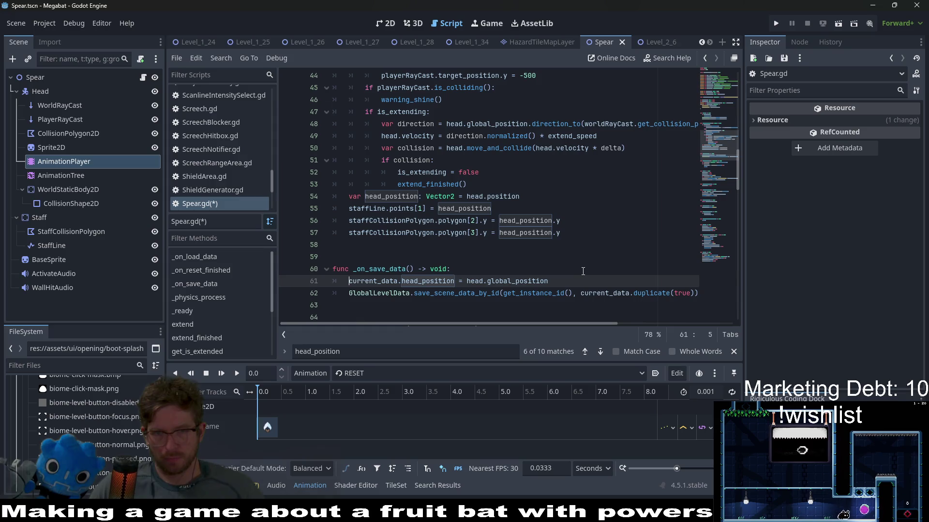
left_click(572, 282)
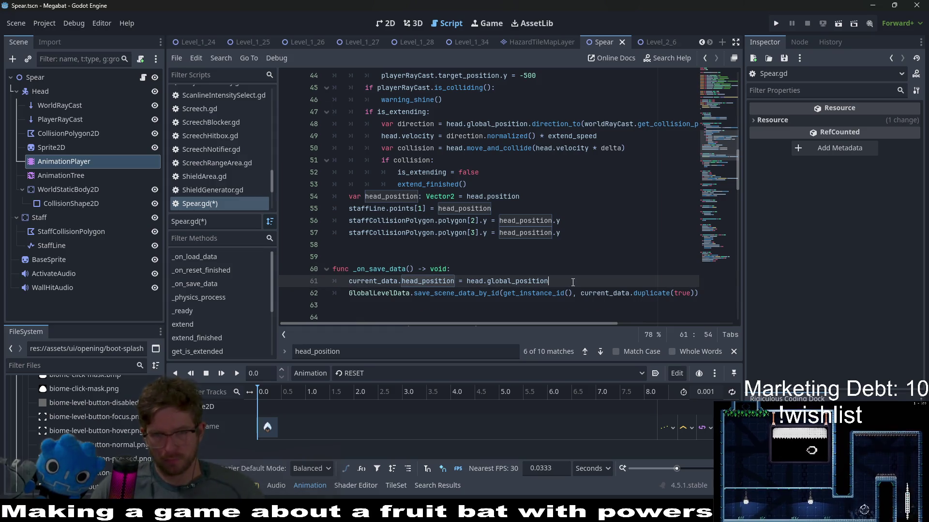
key("ctrl+v")
left_click(349, 293)
key("BackSpace")
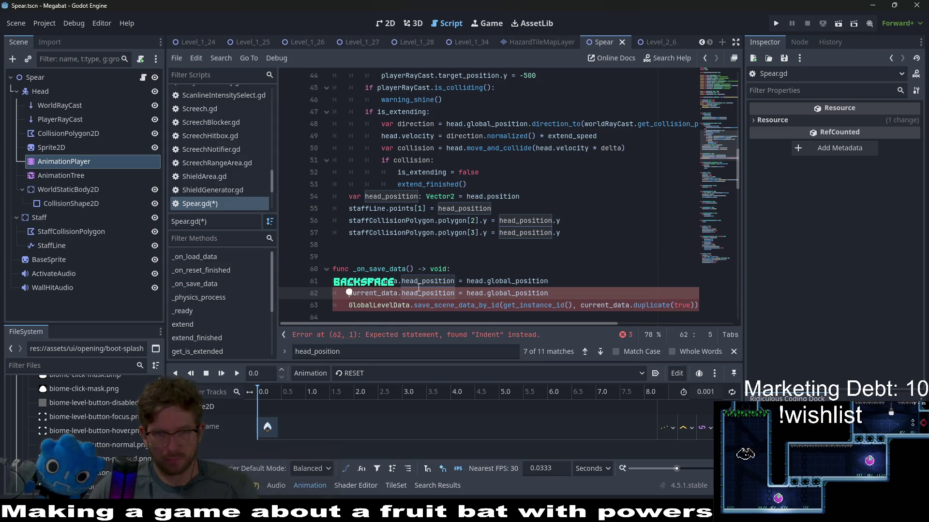
Turn the copy on line 61 into an unfinished current_data.is_extended assignment.
scroll(399, 288, "up", 8)
left_click(382, 172)
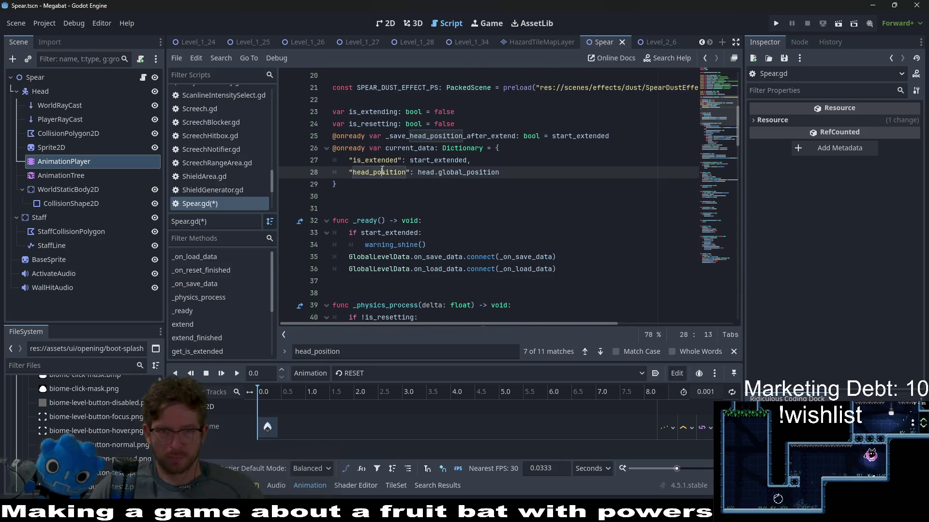
left_click(381, 160)
scroll(491, 266, "down", 6)
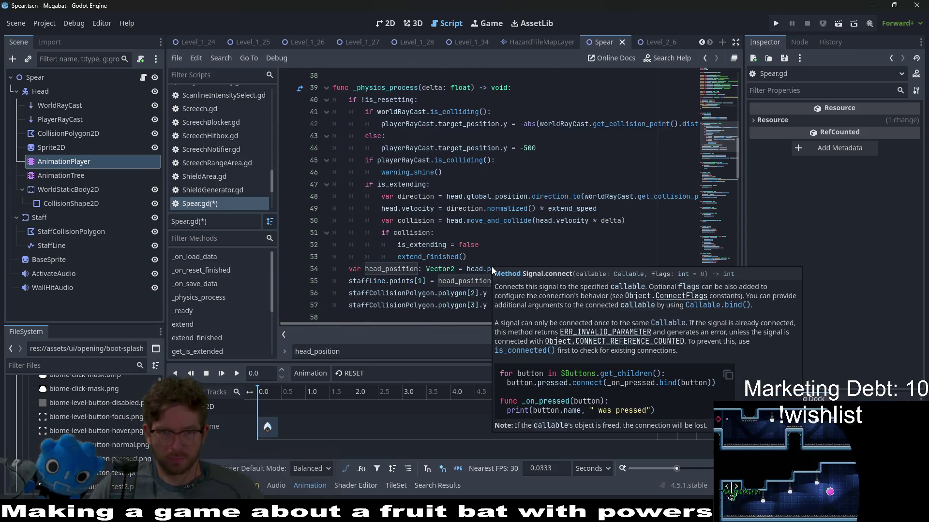
scroll(491, 266, "down", 5)
scroll(425, 214, "up", 1)
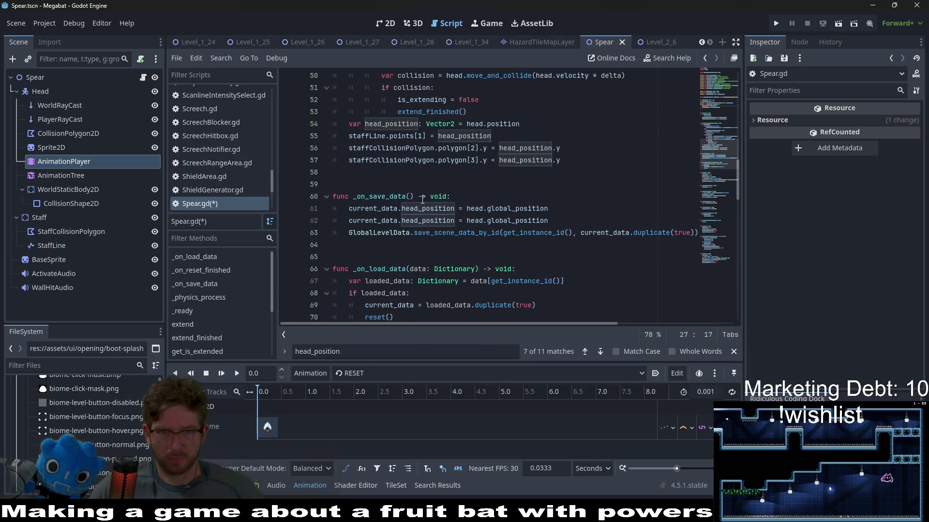
double_click(427, 209)
key("ctrl+v")
left_click_drag(549, 208, 457, 208)
type("is")
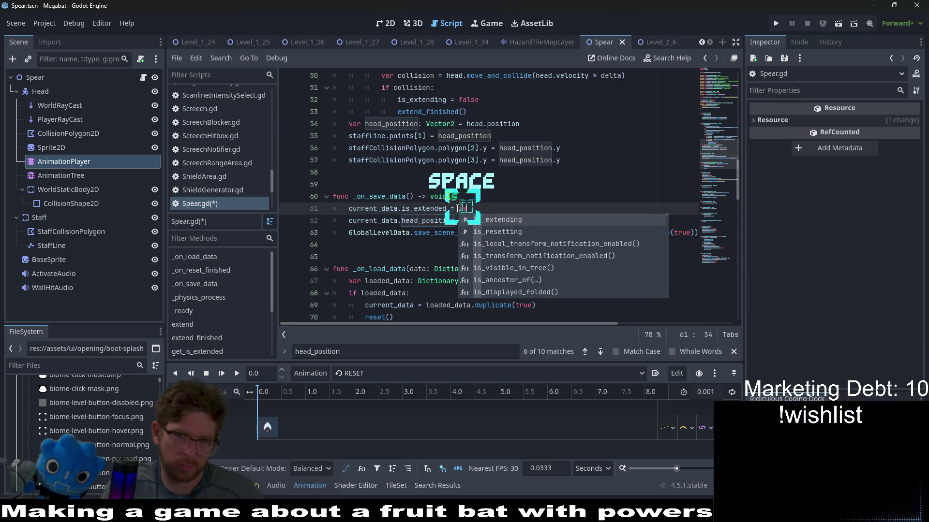
key("BackSpace")
key("BackSpace")
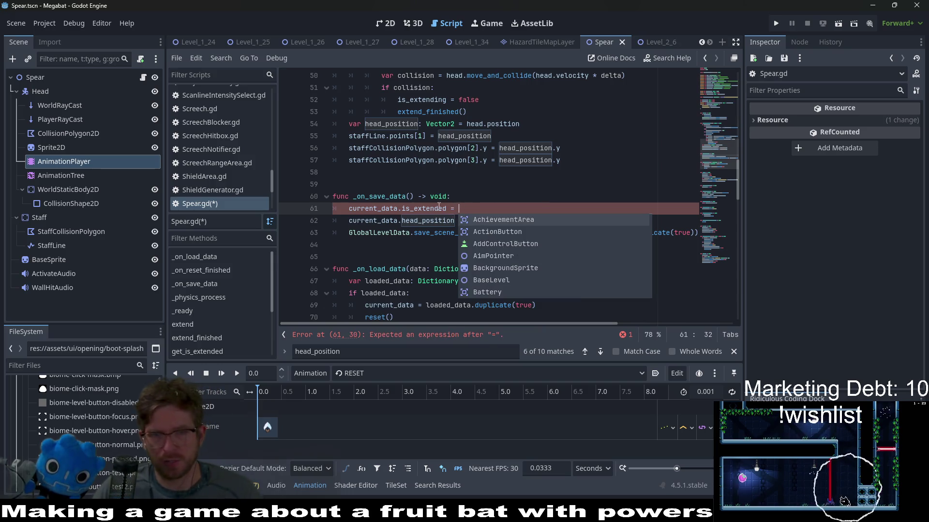
Search the script for is_extended.
double_click(414, 208)
key("ctrl+f")
key("Return")
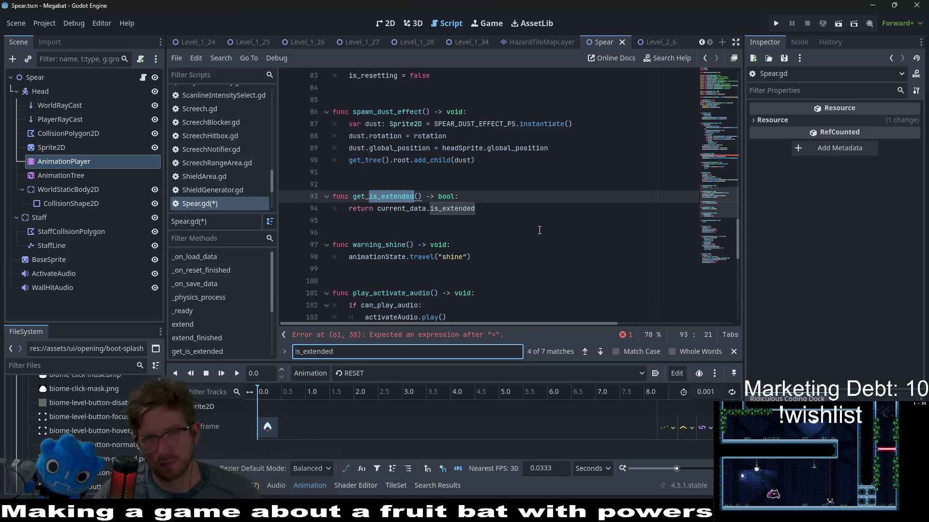
Step through the is_extended matches, ending at the key in current_data.
key("Return")
key("Return")
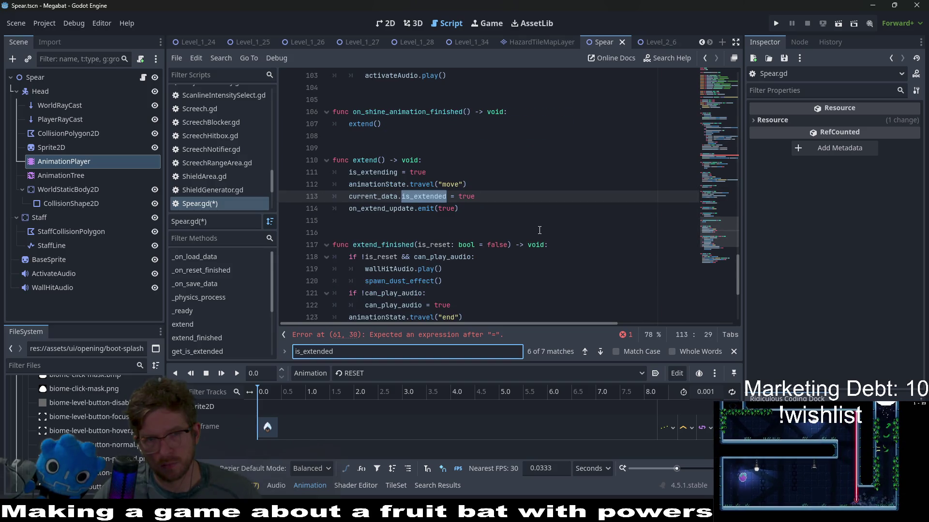
key("Return")
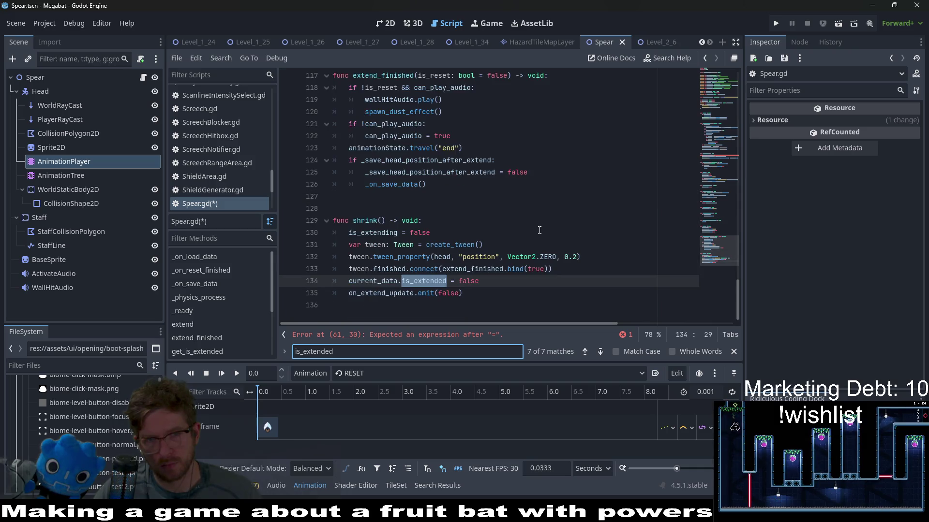
key("Return")
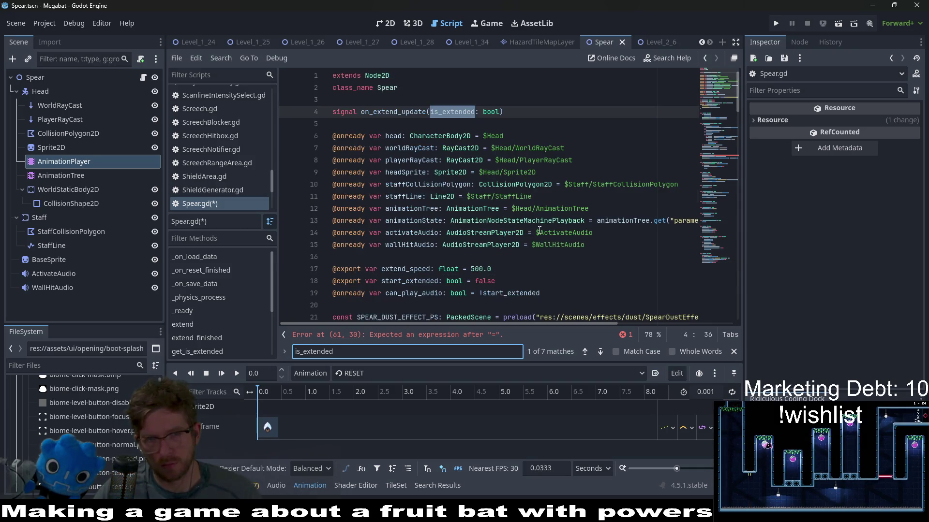
key("Return")
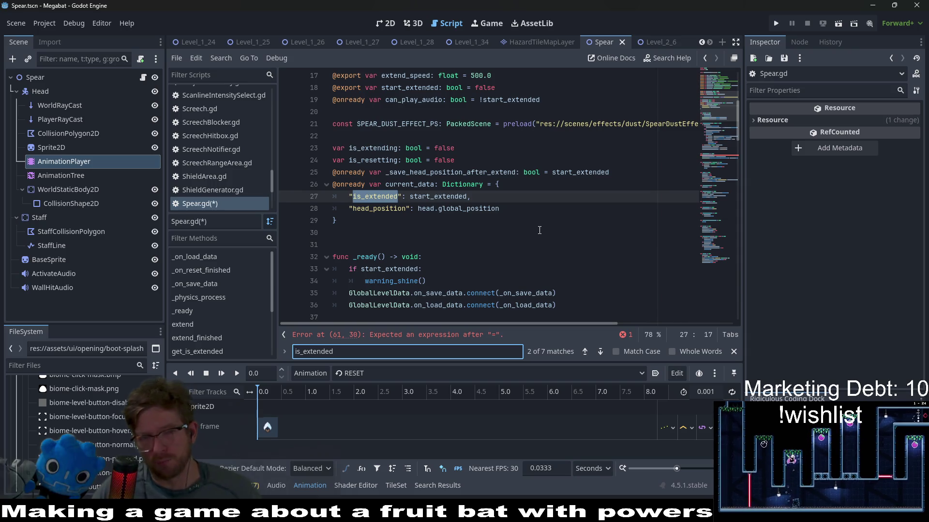
left_click(511, 193)
left_click(509, 184)
Delete the unfinished is_extended line from _on_save_data.
scroll(499, 222, "down", 6)
scroll(493, 218, "down", 5)
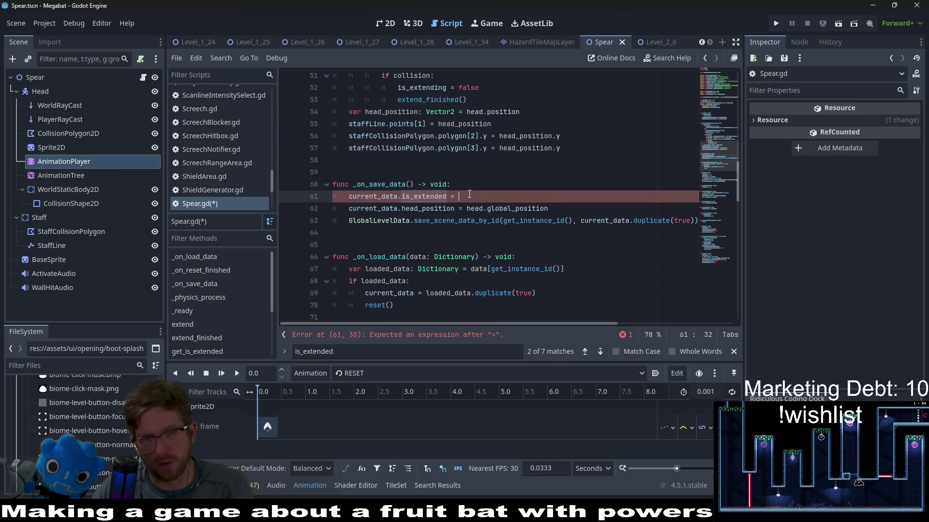
left_click_drag(488, 196, 495, 183)
key("BackSpace")
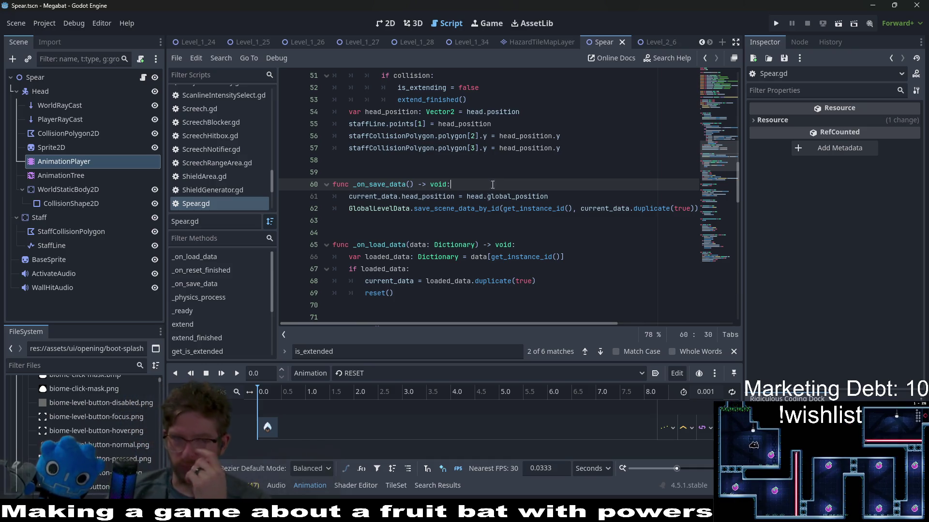
Read the documentation for global_position in _on_save_data.
mouse_move(486, 202)
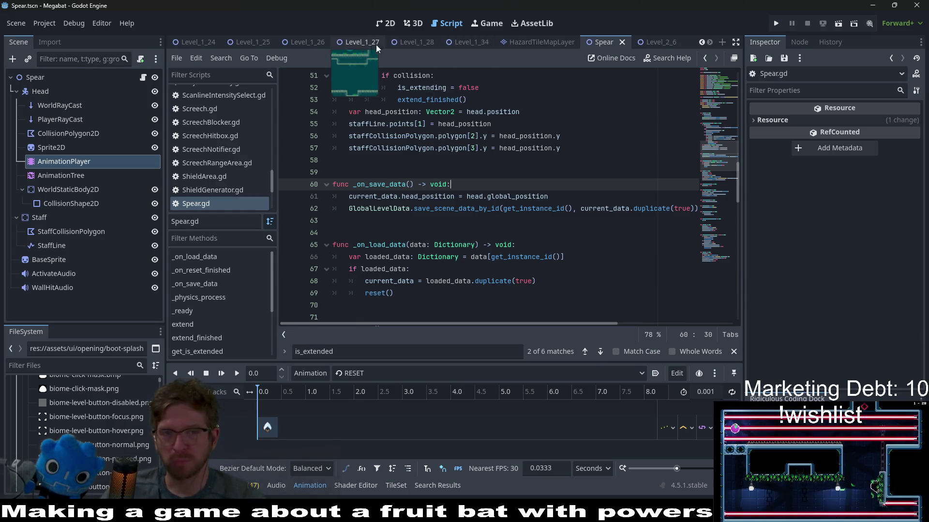
Run Level_2_6 from its 2D view and fly the bat left until it dies, then close the game.
left_click(406, 43)
left_click(658, 42)
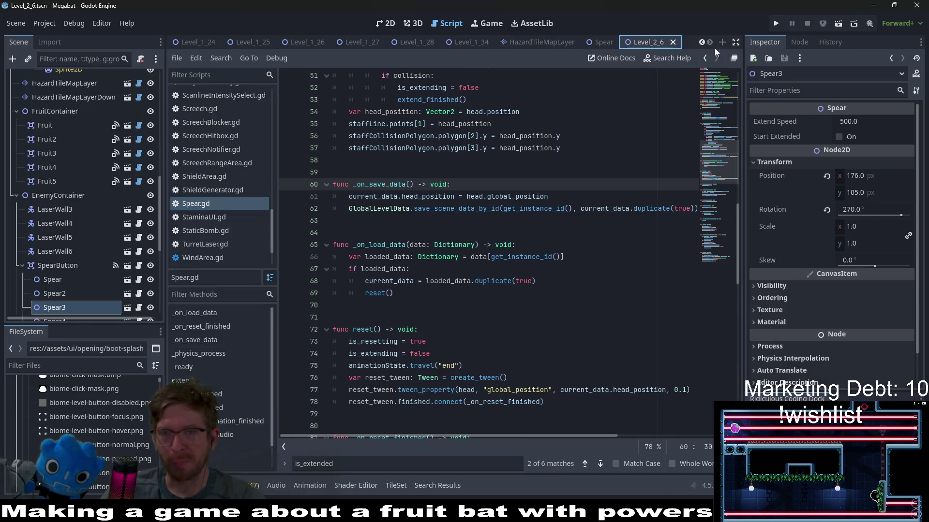
left_click(385, 24)
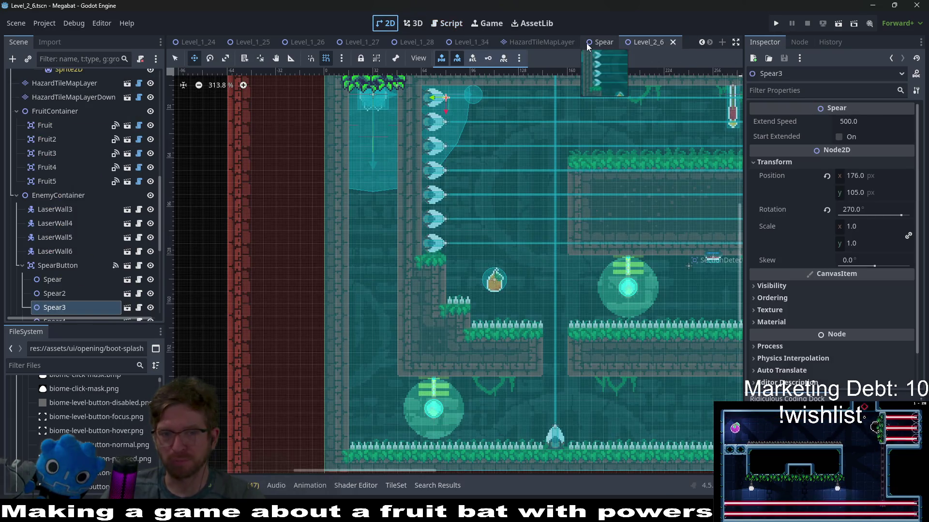
left_click(841, 25)
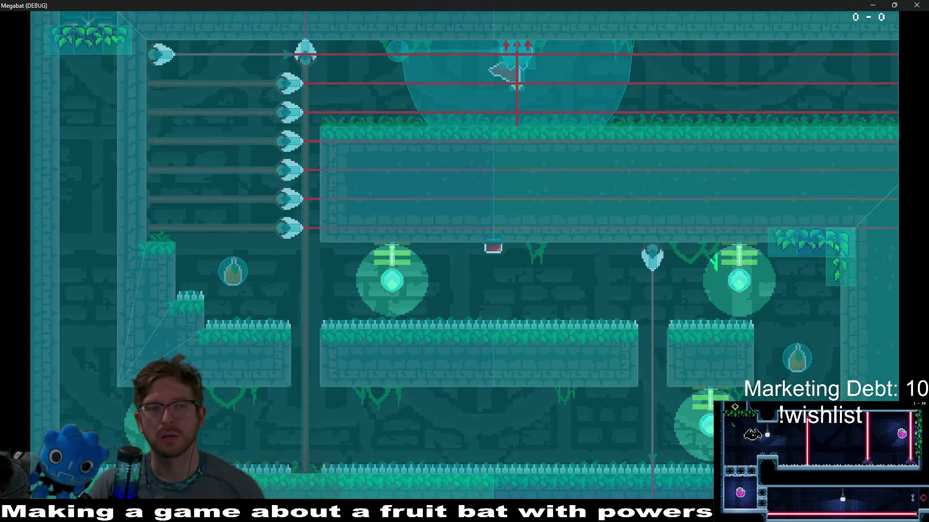
key("Left")
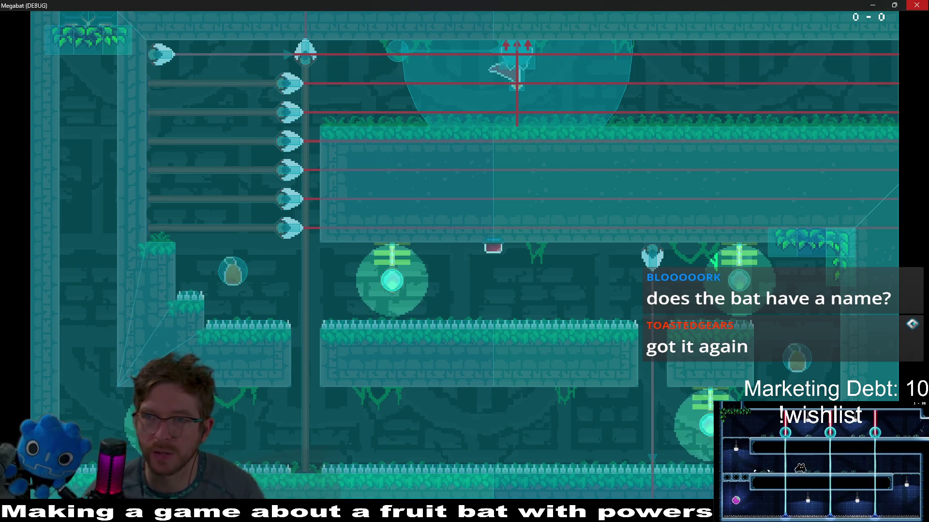
left_click(920, 7)
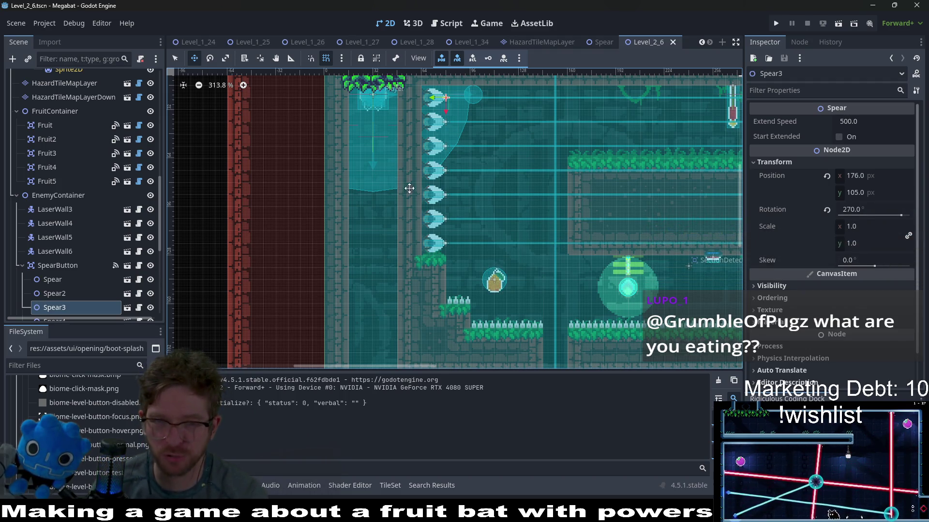
Delete the CheckPoint2 node from the Level_2_6 Scene dock, confirm, and save the scene.
scroll(495, 169, "down", 5)
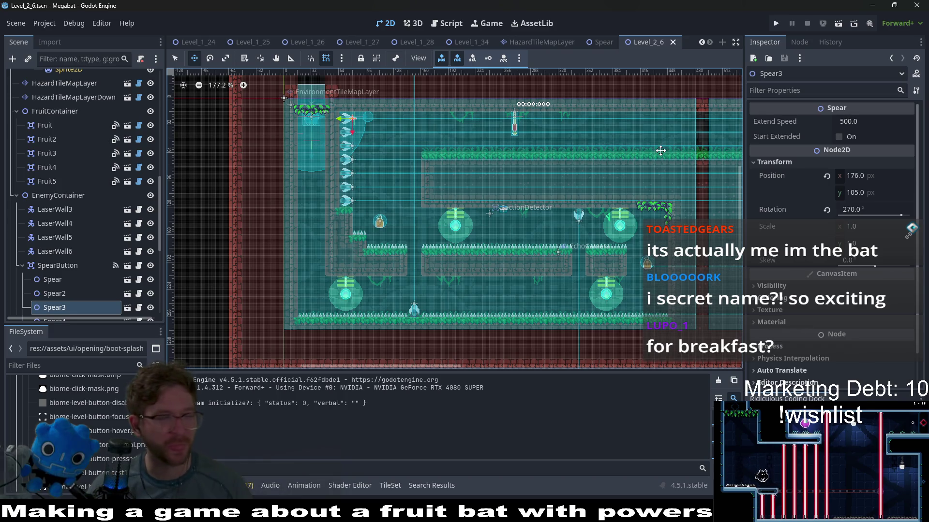
scroll(639, 208, "right", 6)
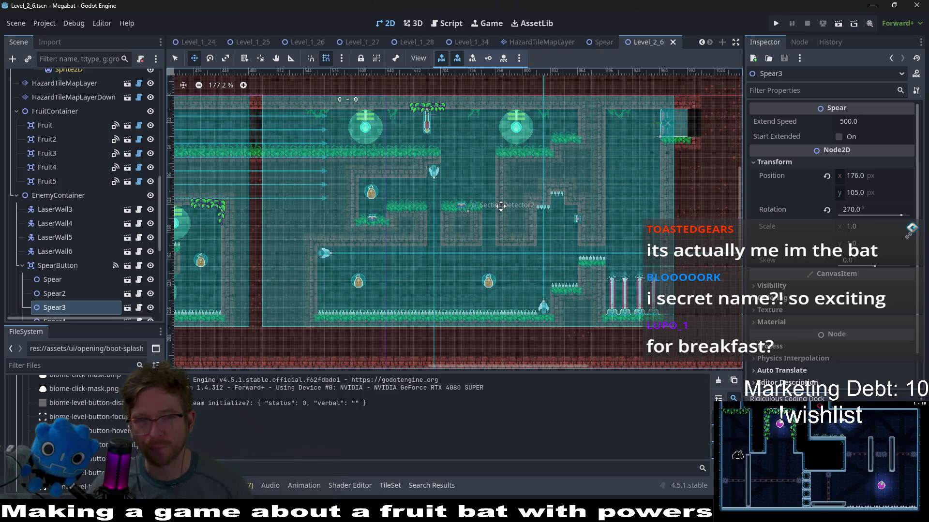
scroll(532, 198, "left", 3)
scroll(469, 199, "up", 1)
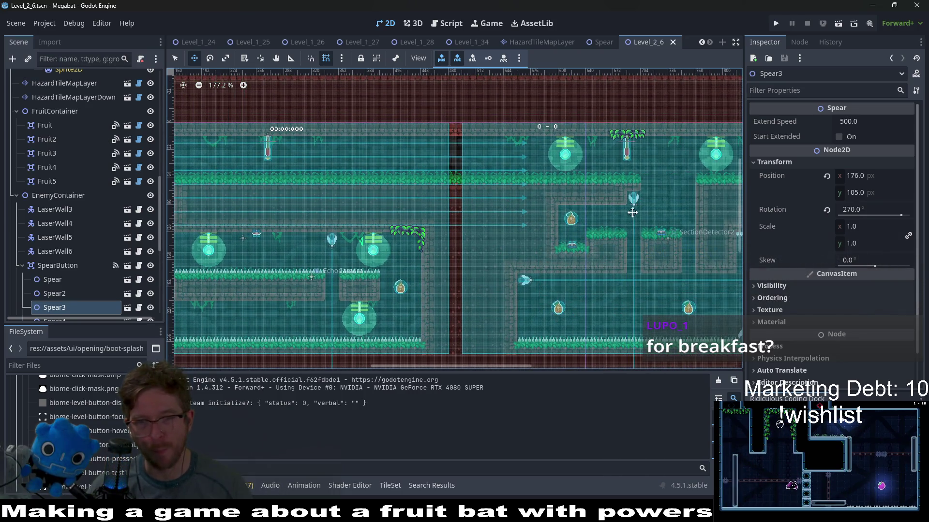
scroll(556, 208, "right", 2)
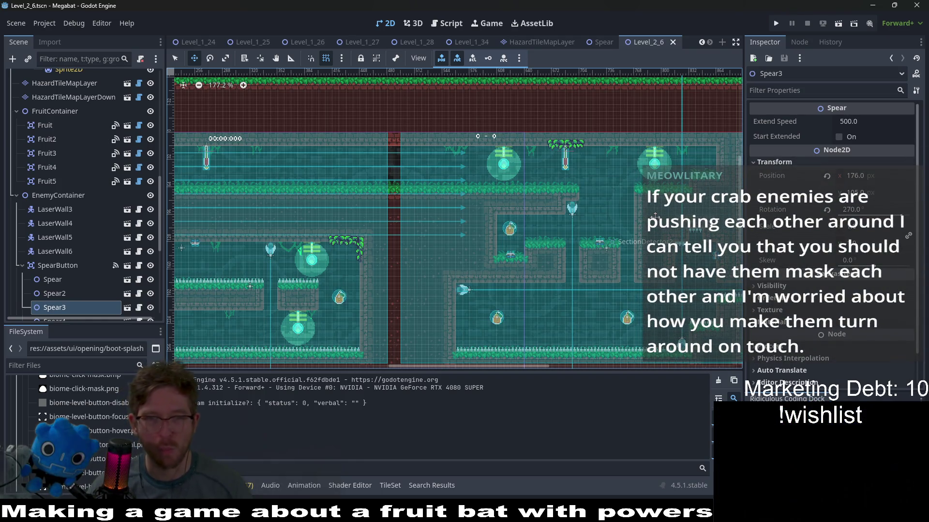
left_click_drag(443, 201, 577, 215)
left_click_drag(415, 195, 561, 208)
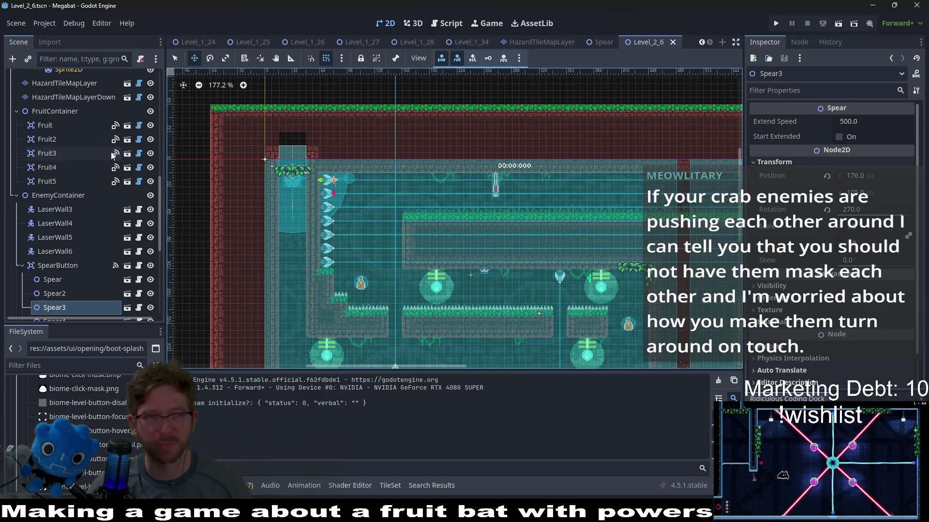
scroll(57, 118, "up", 15)
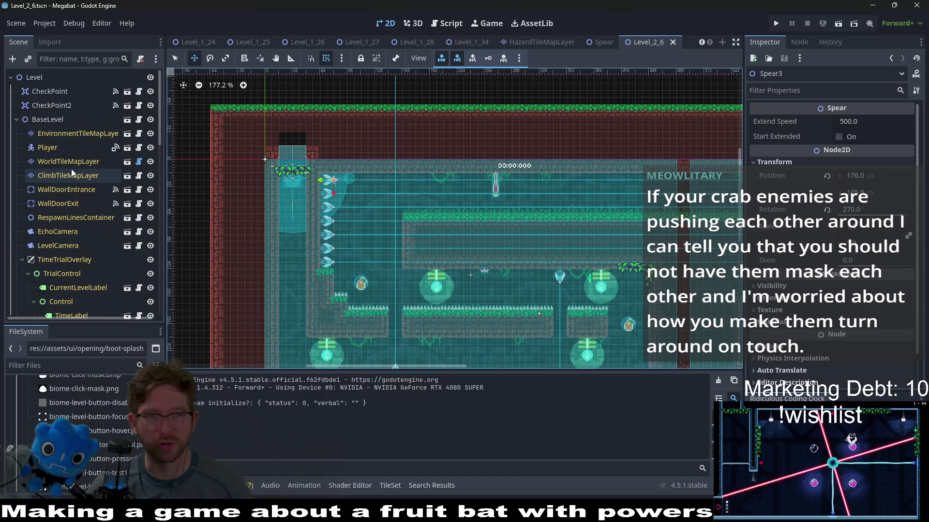
left_click(66, 107)
key("Delete")
key("Return")
key("ctrl+s")
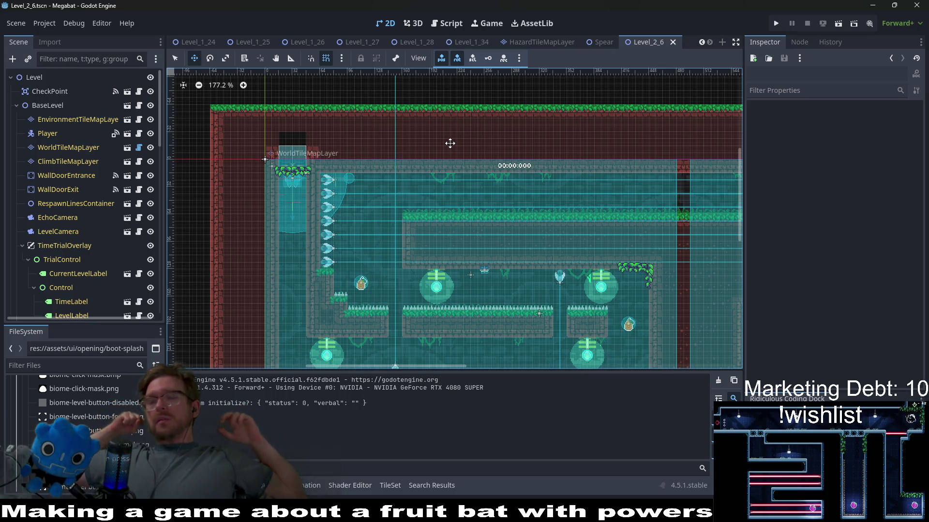
Open GlobalConstants.gd through the quick file search using 'globlconst'.
left_click(447, 23)
key("shift+alt+o")
type("globalconst")
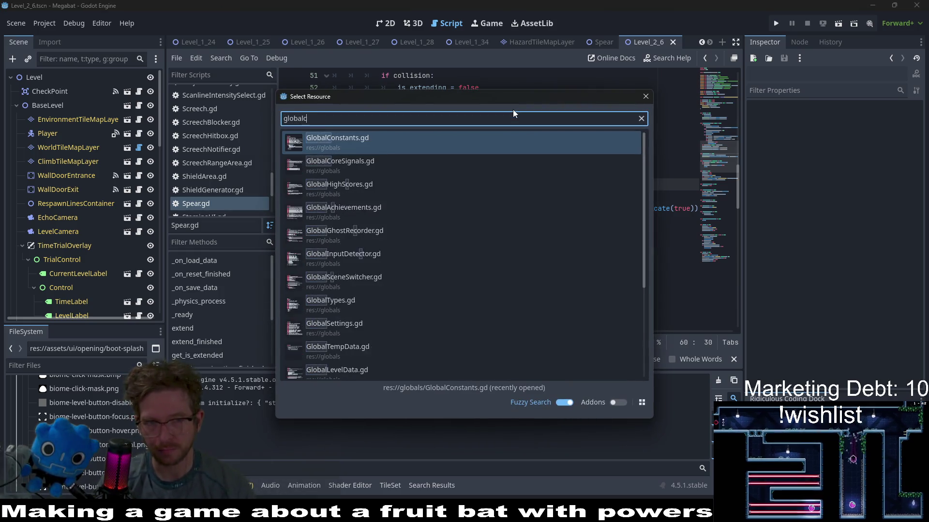
key("Return")
Scroll through the LEVELS dictionary to reach the LEVEL_1 entries.
scroll(566, 227, "down", 12)
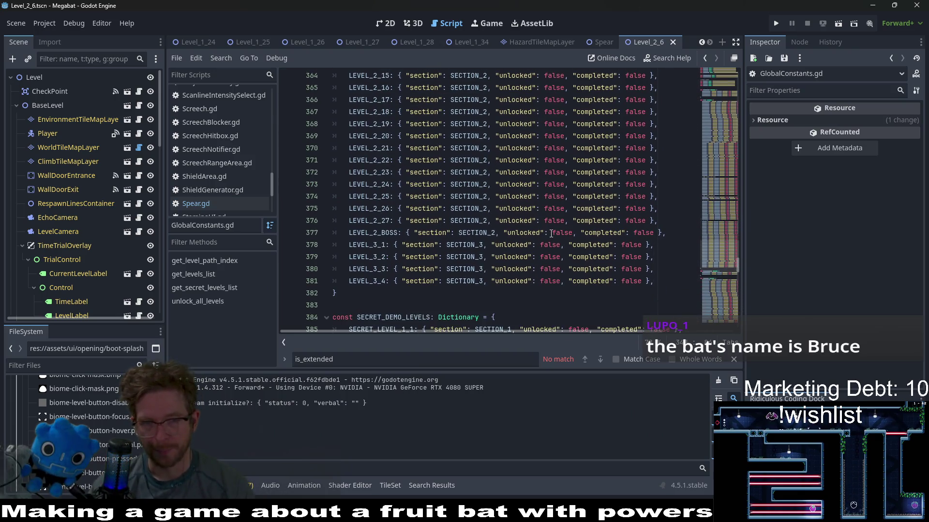
scroll(550, 234, "up", 4)
scroll(550, 234, "down", 14)
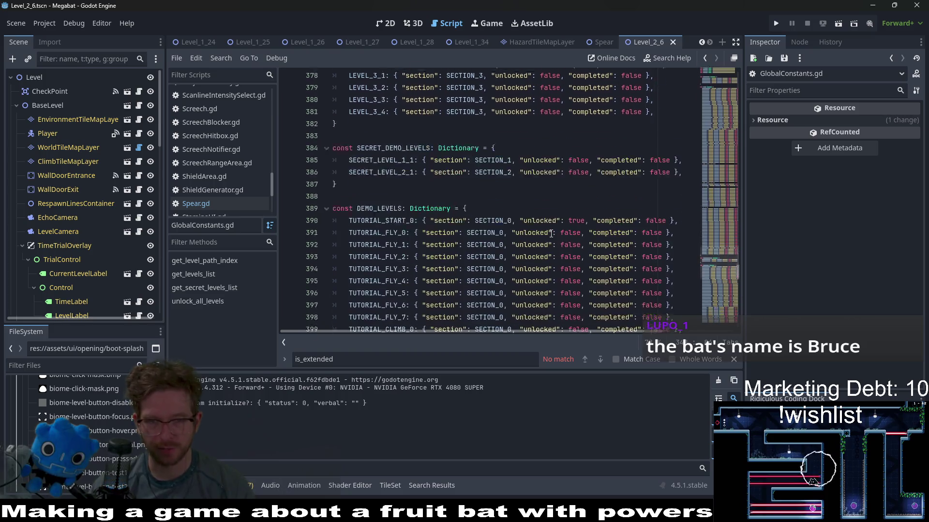
scroll(551, 233, "down", 7)
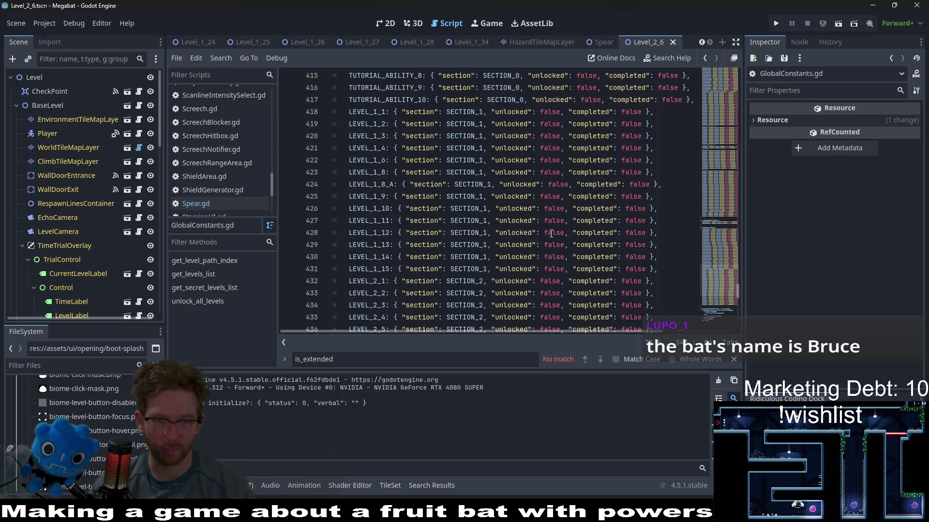
scroll(551, 233, "down", 1)
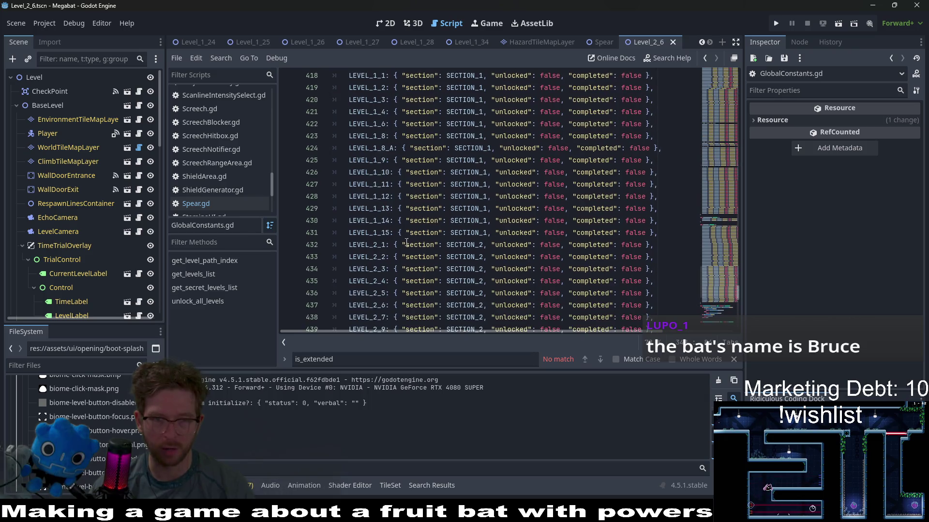
scroll(395, 232, "up", 1)
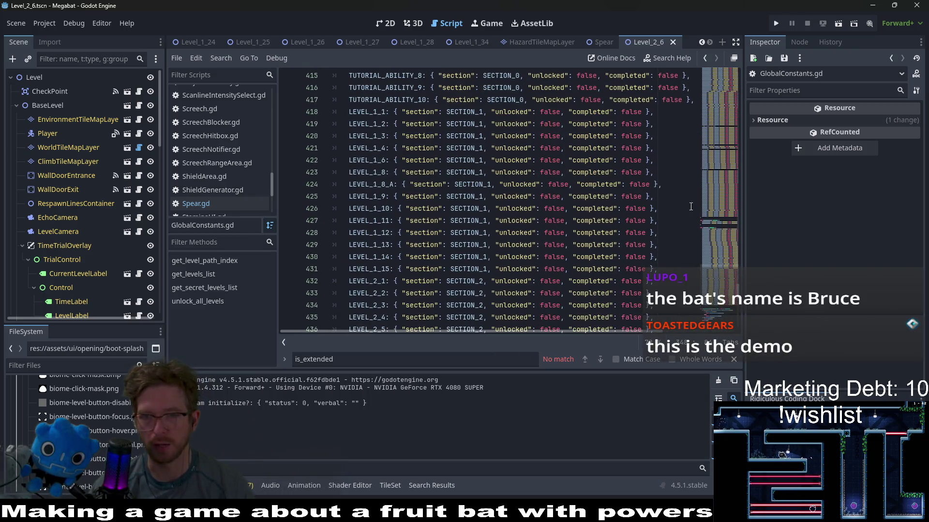
left_click(722, 198)
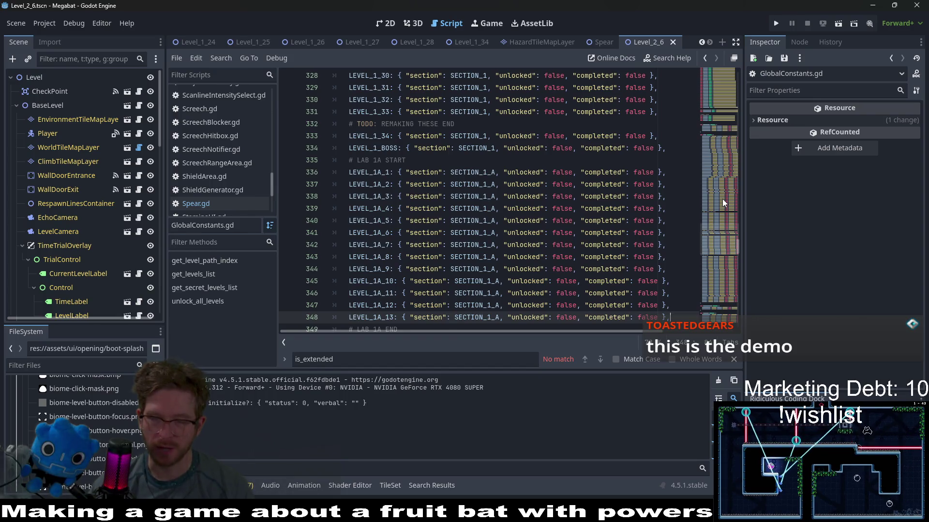
scroll(722, 199, "up", 2)
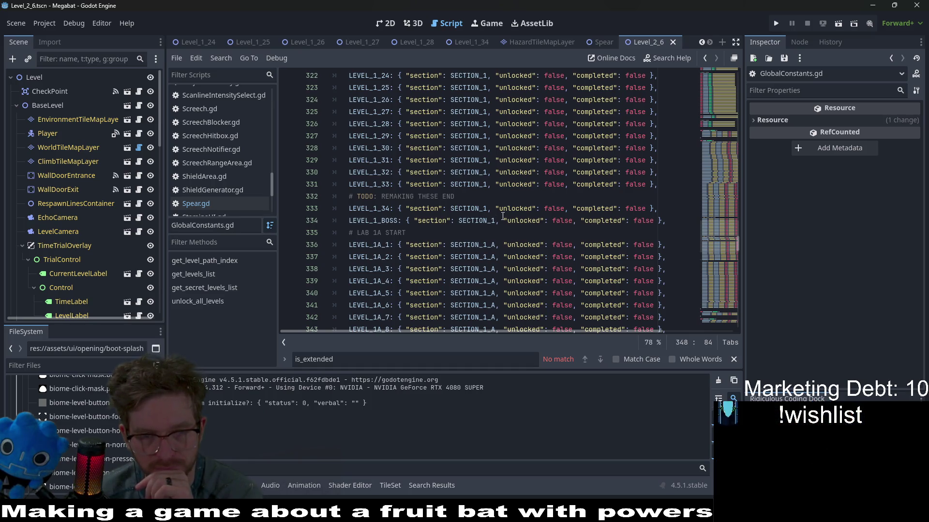
scroll(503, 216, "up", 4)
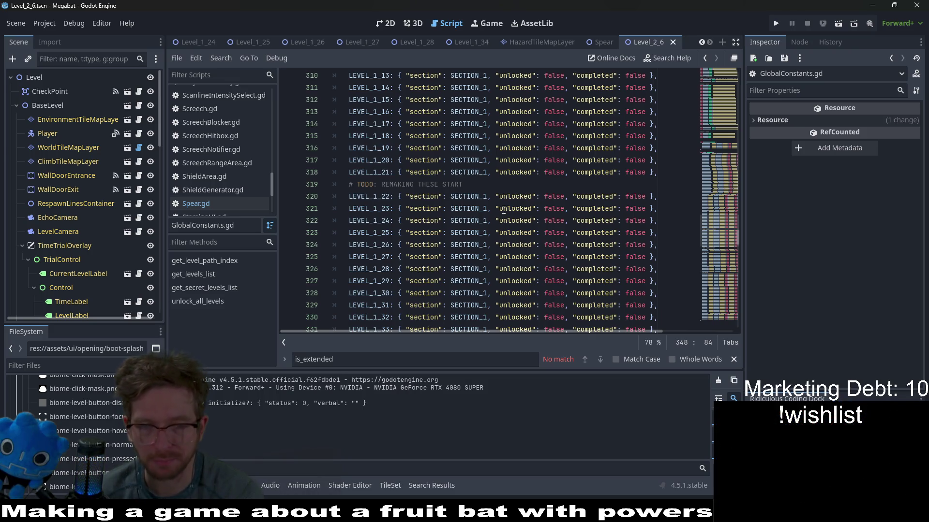
scroll(503, 210, "up", 2)
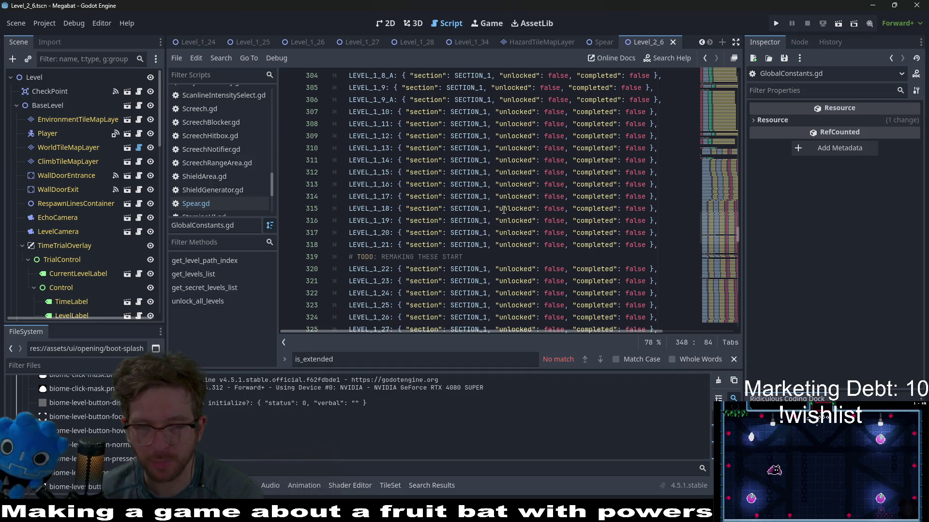
scroll(503, 210, "up", 2)
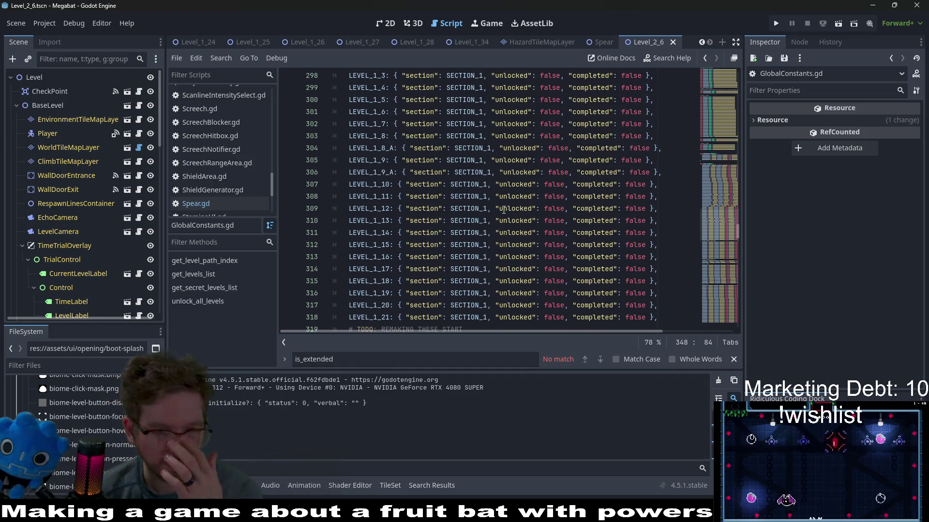
scroll(503, 209, "up", 4)
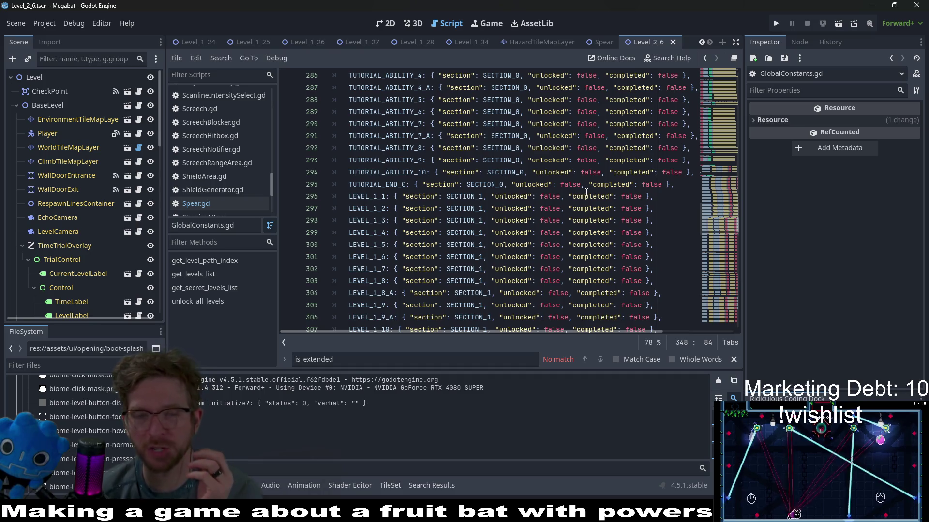
scroll(584, 223, "up", 16)
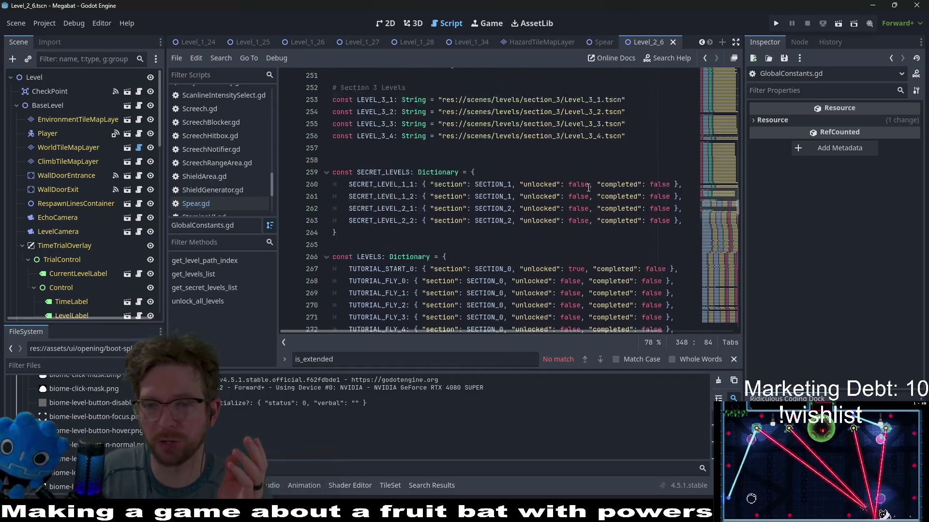
scroll(584, 190, "down", 20)
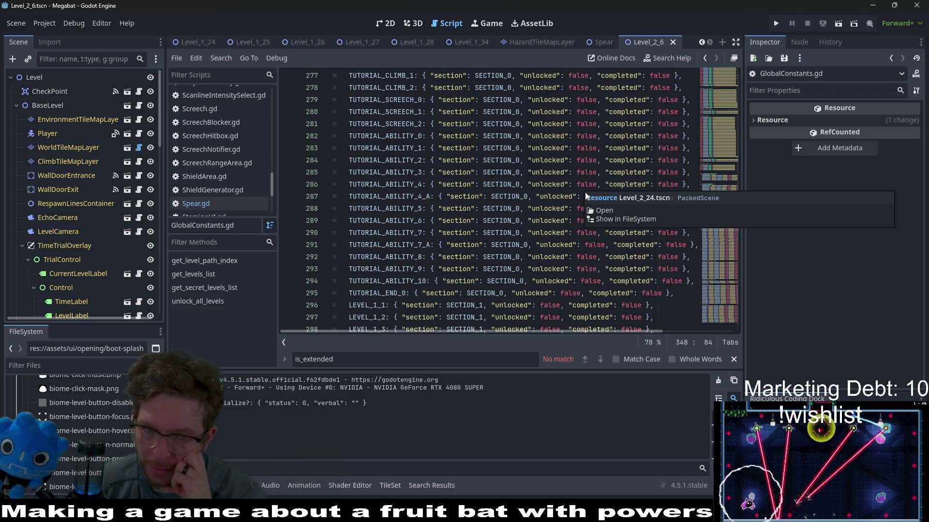
scroll(456, 280, "down", 6)
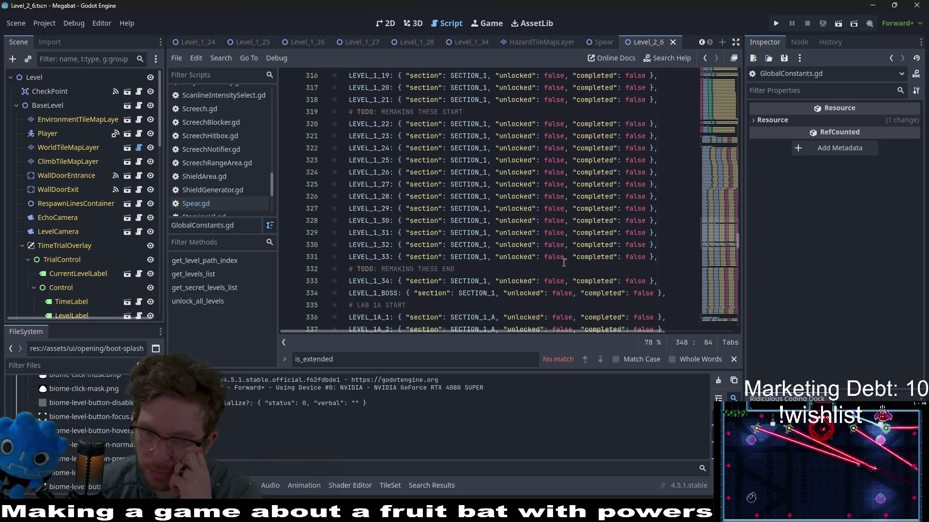
Inspect the LEVEL_1_22 to LEVEL_1_33 entries, then launch the game to test.
left_click_drag(665, 256, 338, 124)
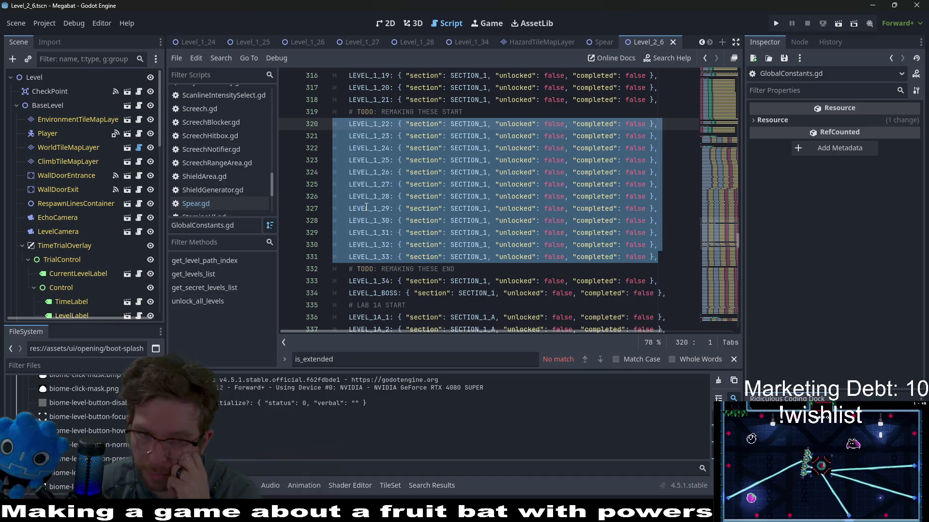
left_click(376, 201)
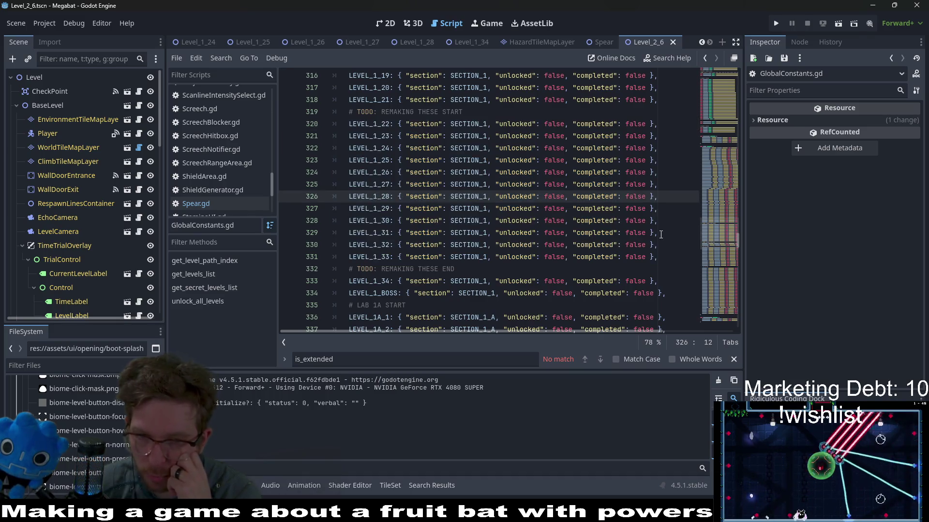
left_click(673, 232)
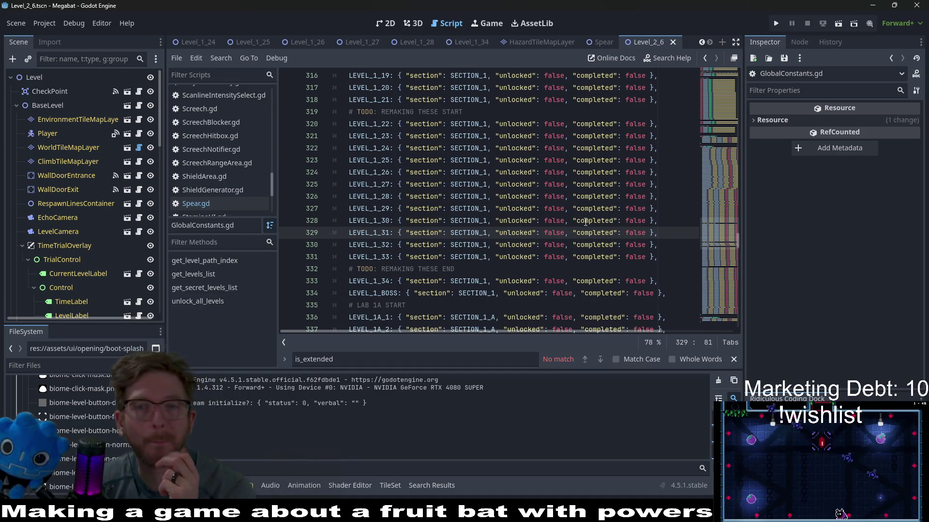
scroll(586, 222, "down", 2)
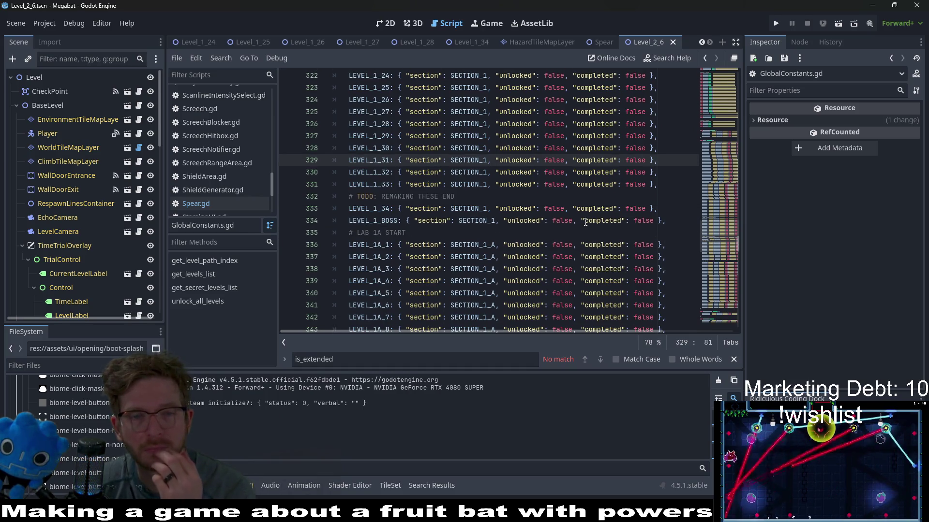
scroll(585, 222, "up", 3)
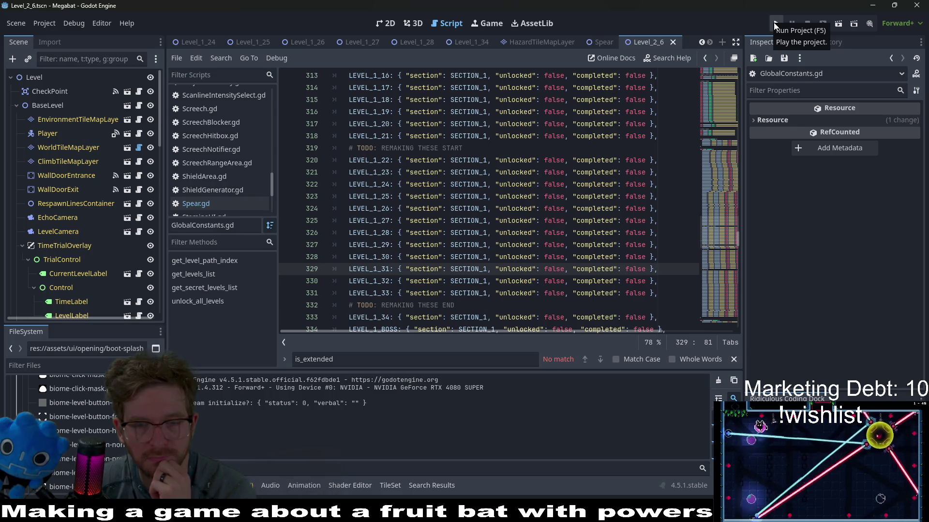
left_click(776, 25)
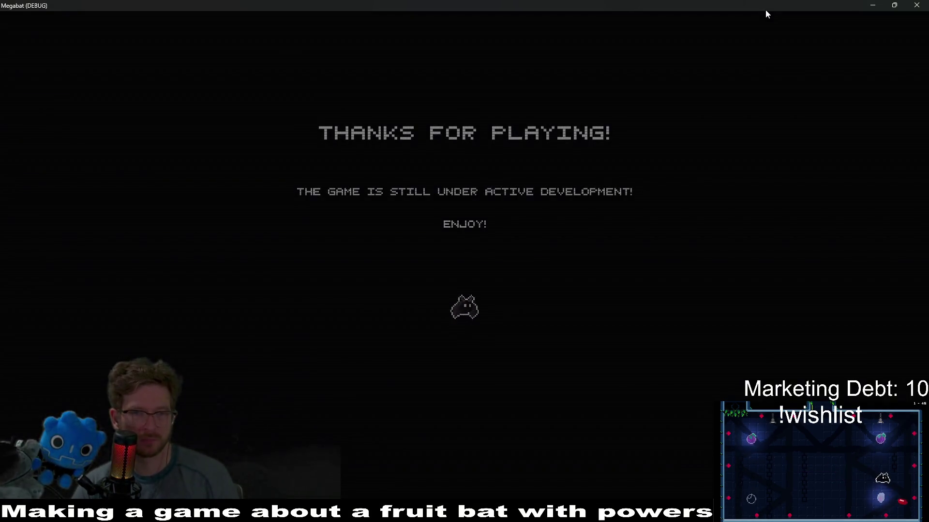
Skip the title, load the saved forest profile, and enter its level-select map.
key("Return")
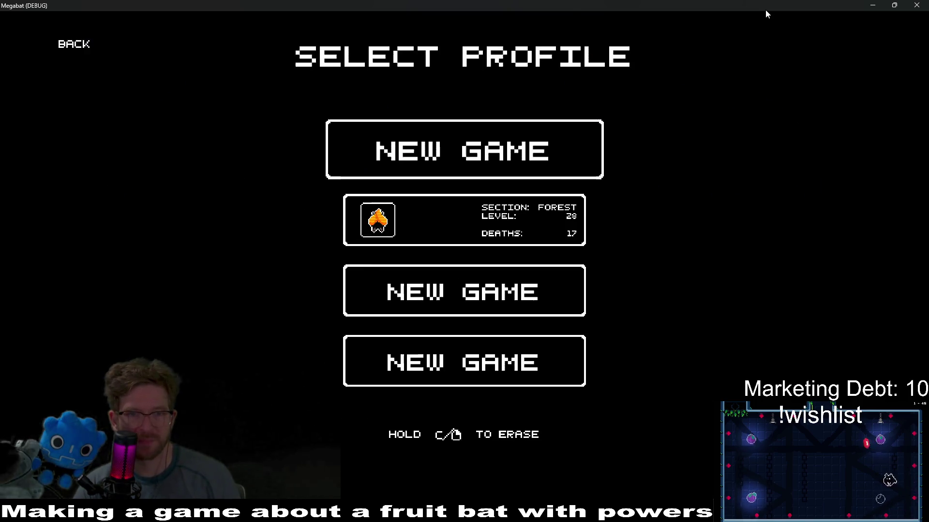
key("Down")
key("Return")
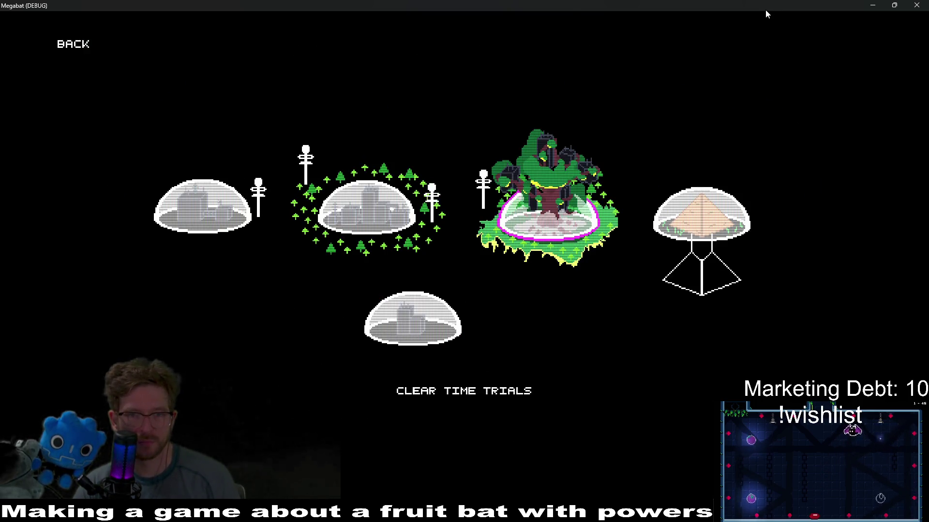
key("Return")
Browse the previews of levels 22, 09, 11, 13 and 20.
key("Up")
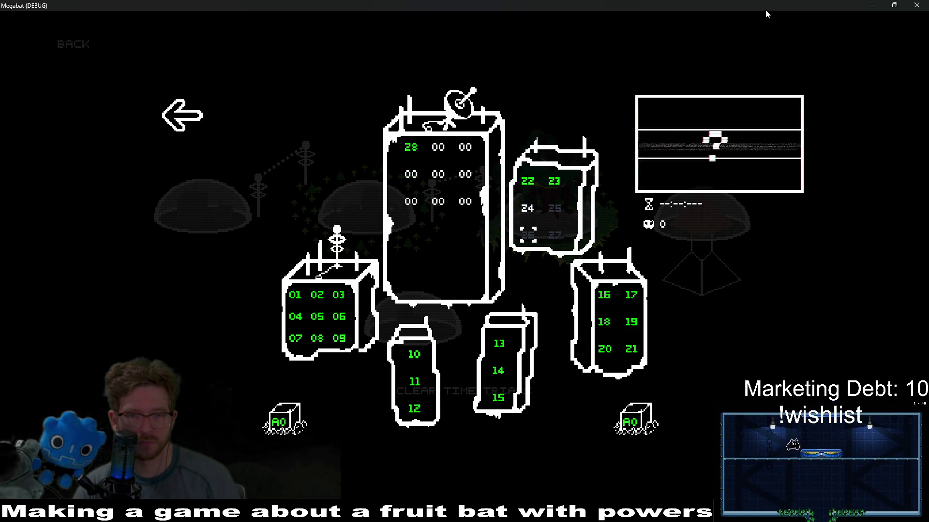
key("Left")
key("Down")
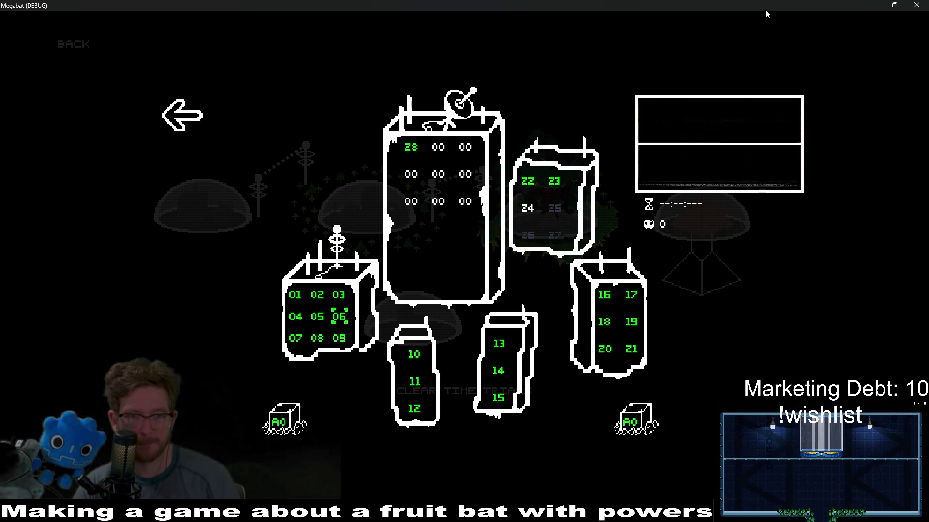
key("Right")
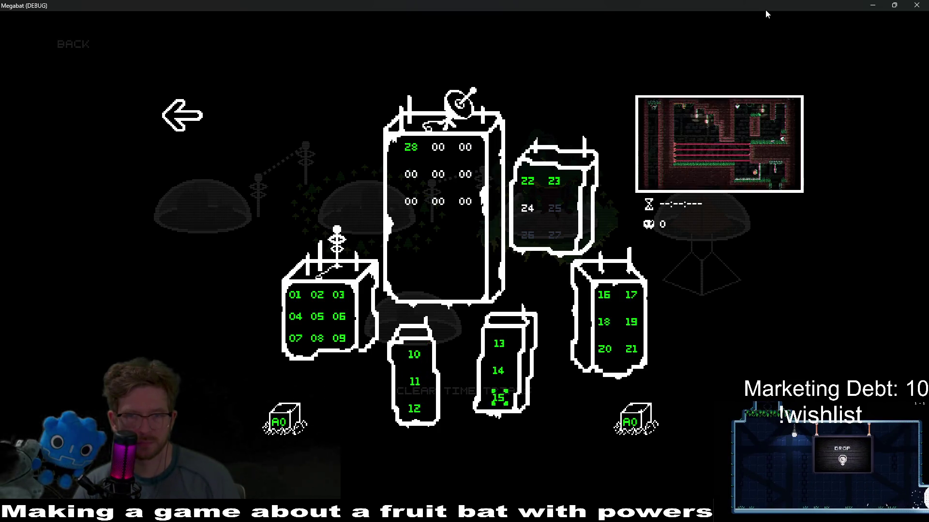
key("Up")
key("Up")
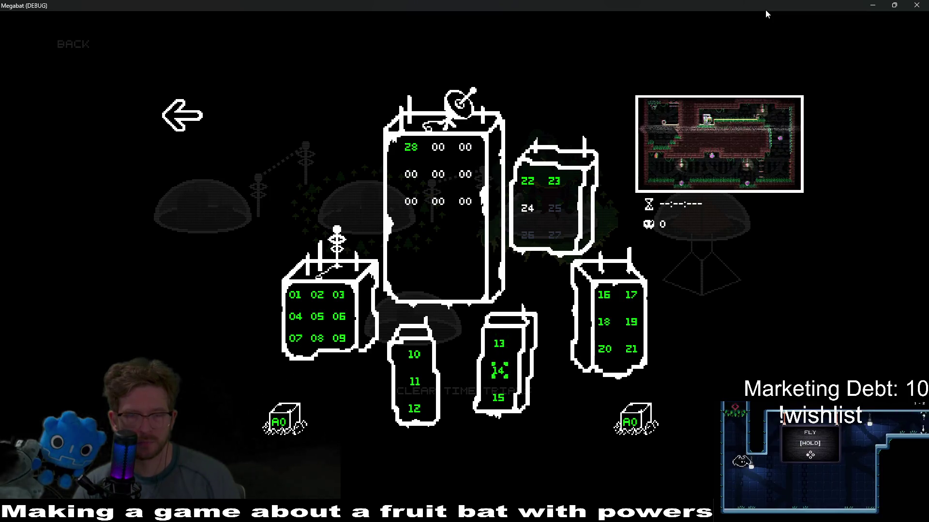
key("Down")
key("Down")
key("Right")
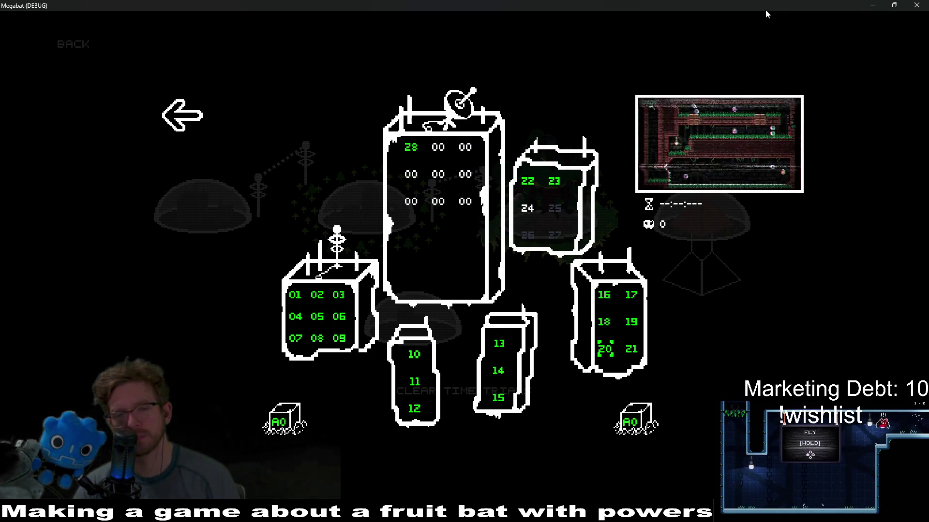
Preview levels 21, 16 and 18, then return to the first block and start level 07.
key("Right")
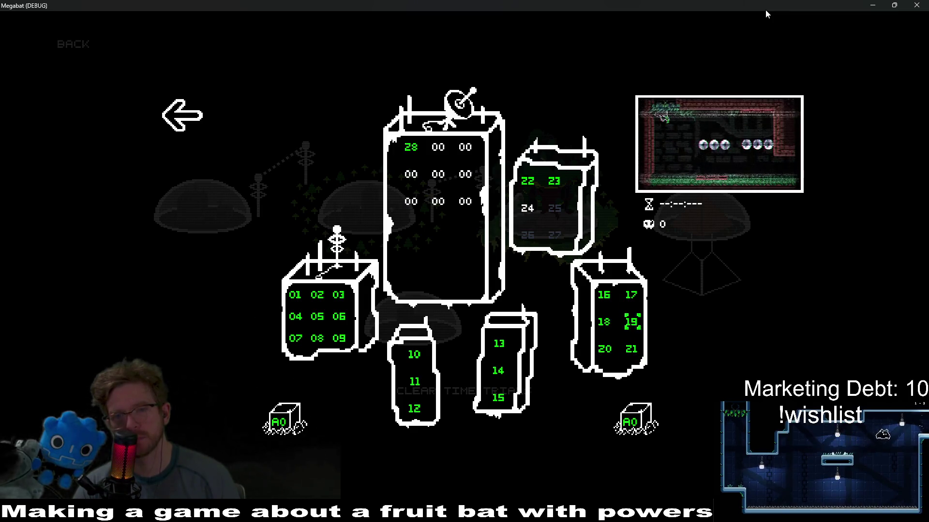
key("Left")
key("Down")
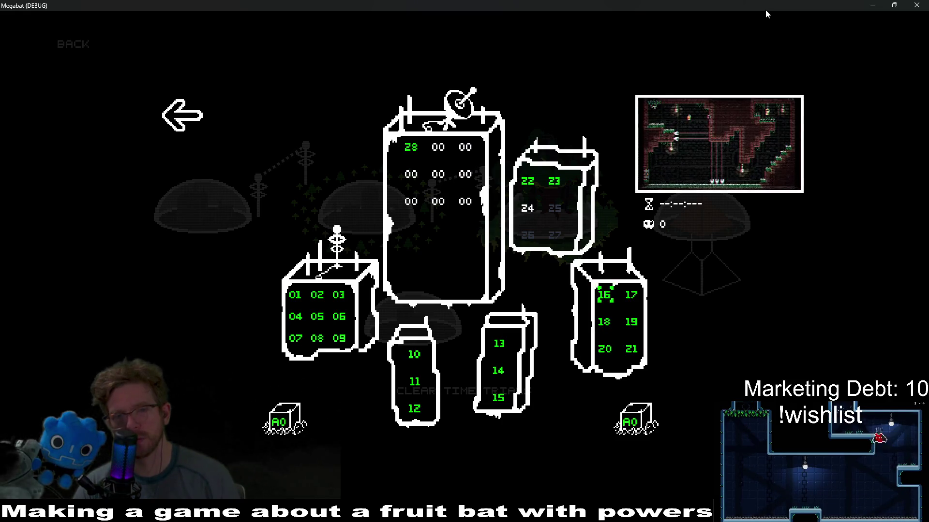
key("Left")
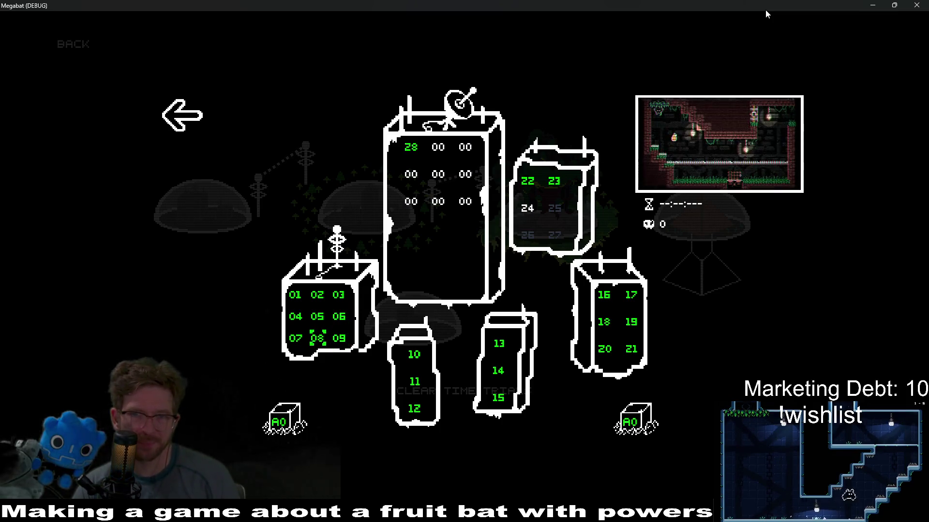
key("Right")
key("Left")
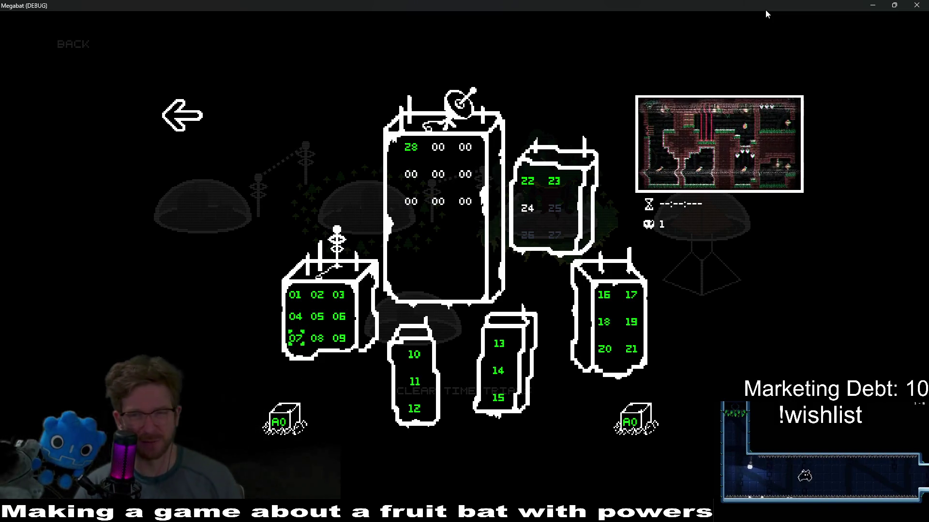
key("Return")
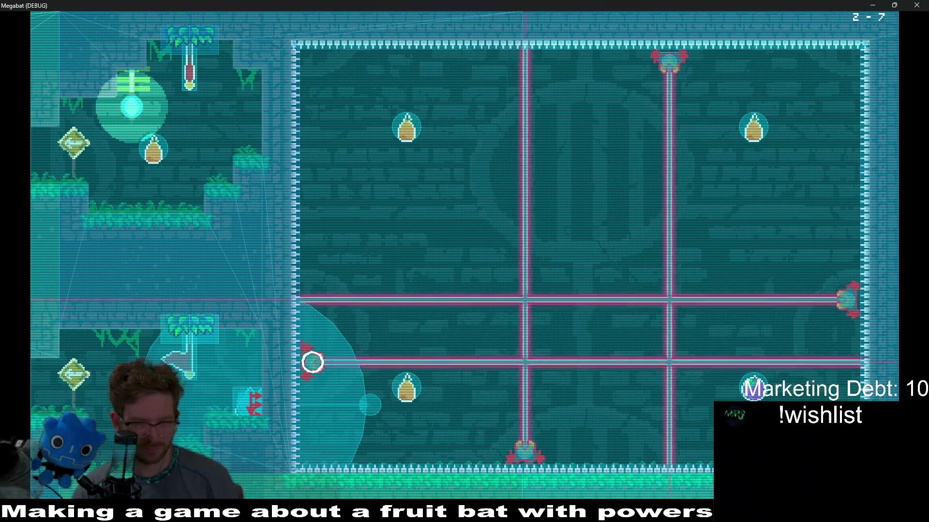
Finish playing level 2-7 and close the debug game window.
left_click(915, 5)
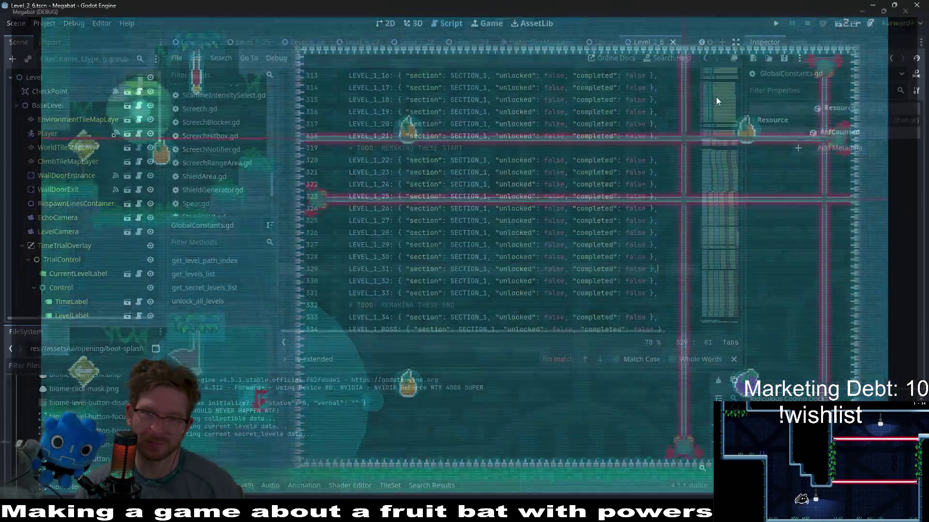
Open CrabLaser.tscn through the quick-open search for 'crablas'.
key("shift+alt+o")
type("crab")
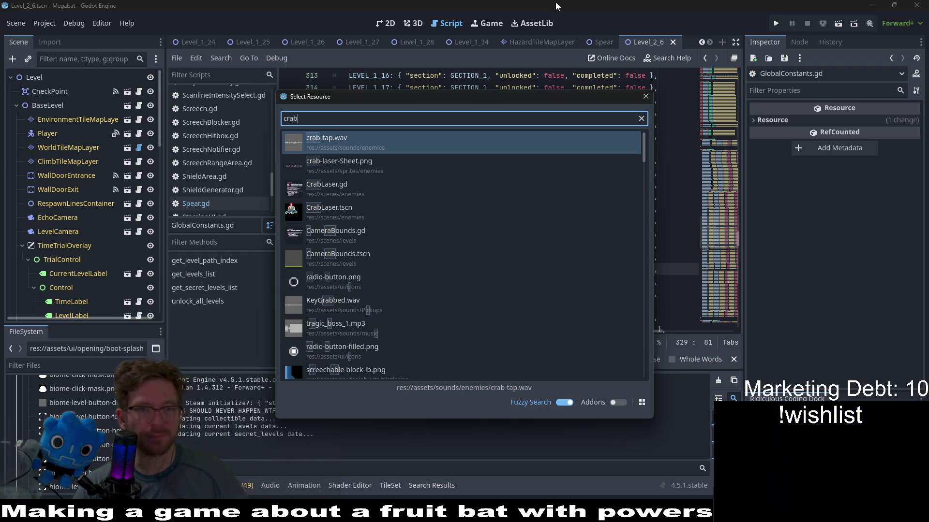
type("las")
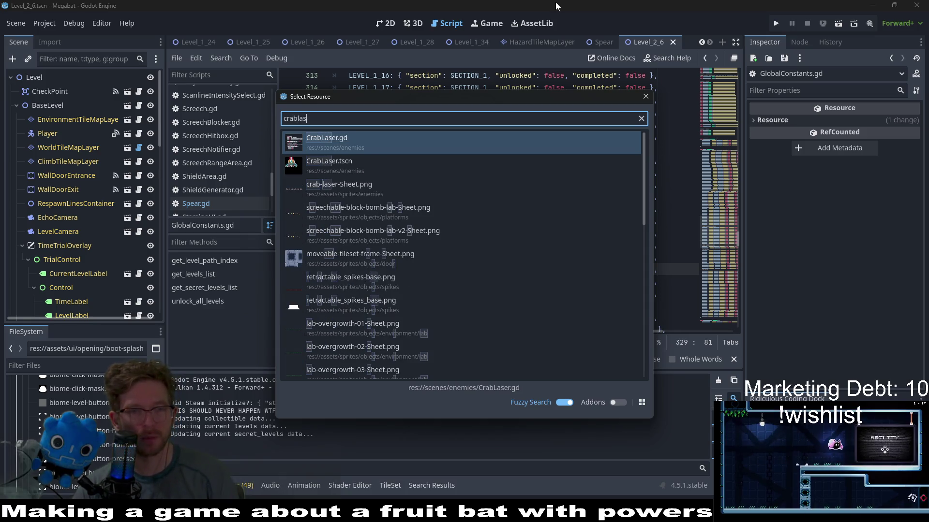
key("Down")
key("Return")
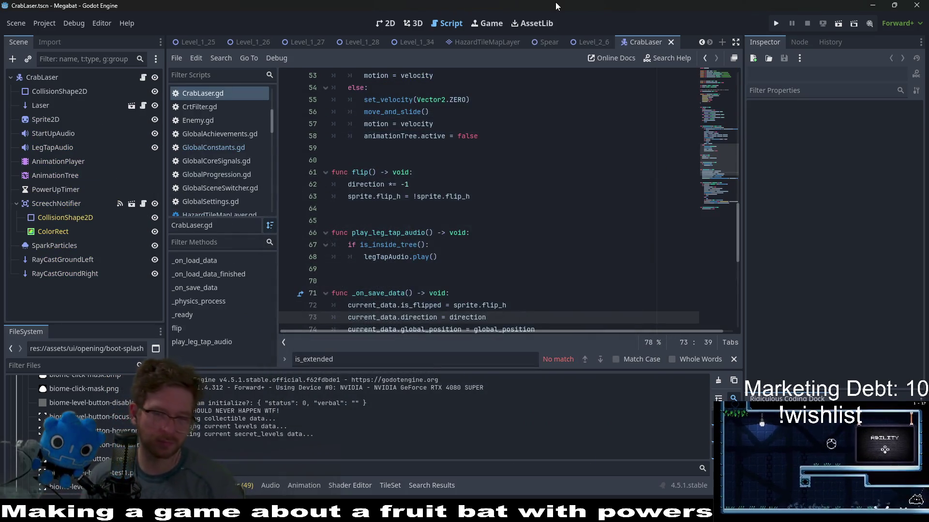
In the 2D view, inspect CollisionShape2D and drag Sprite2D above it in the tree.
left_click(380, 26)
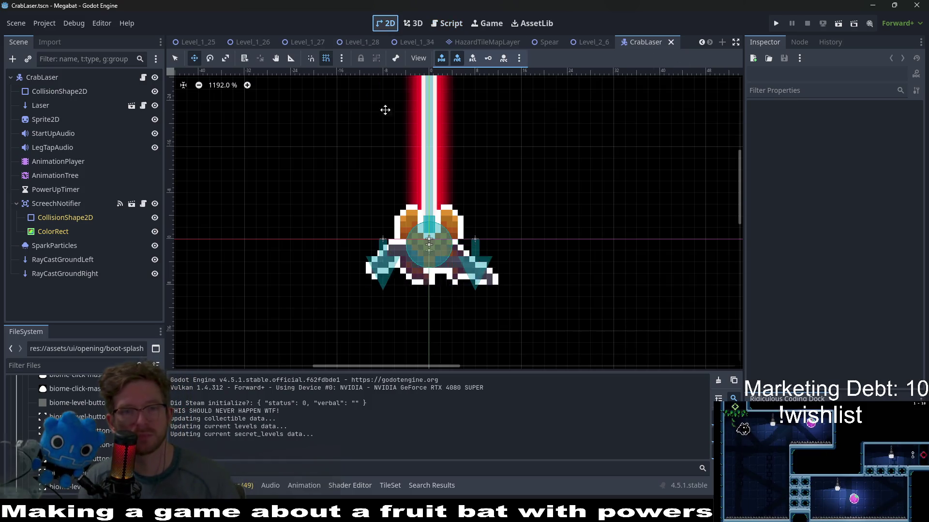
scroll(487, 272, "up", 2)
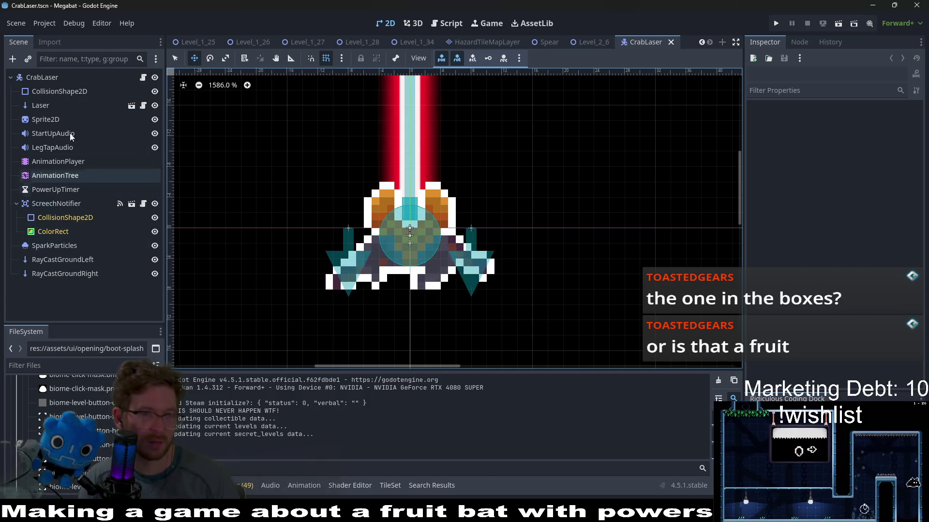
left_click(80, 95)
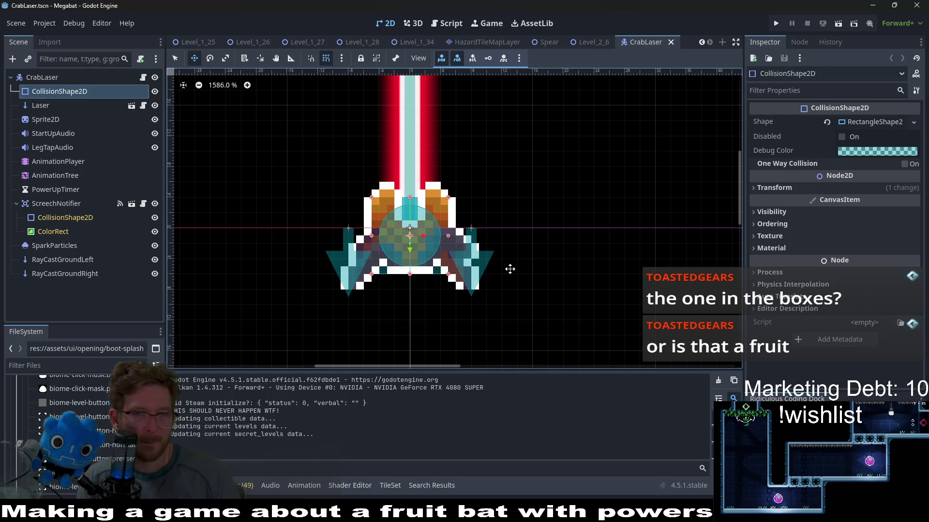
scroll(377, 245, "up", 4)
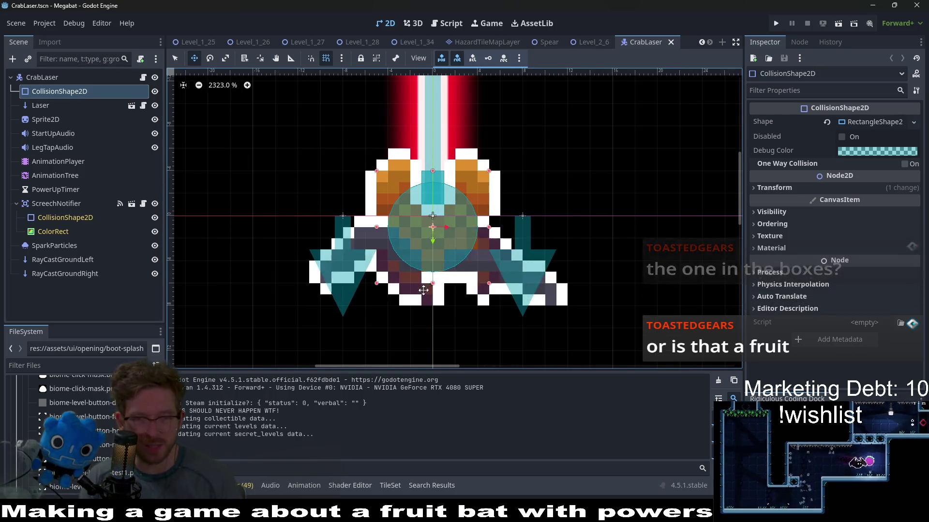
scroll(426, 275, "up", 4)
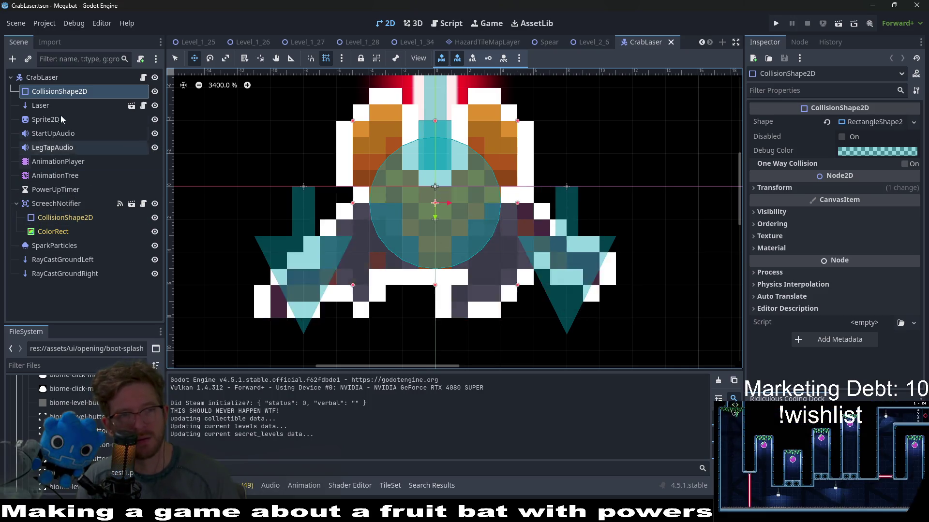
left_click_drag(55, 118, 49, 88)
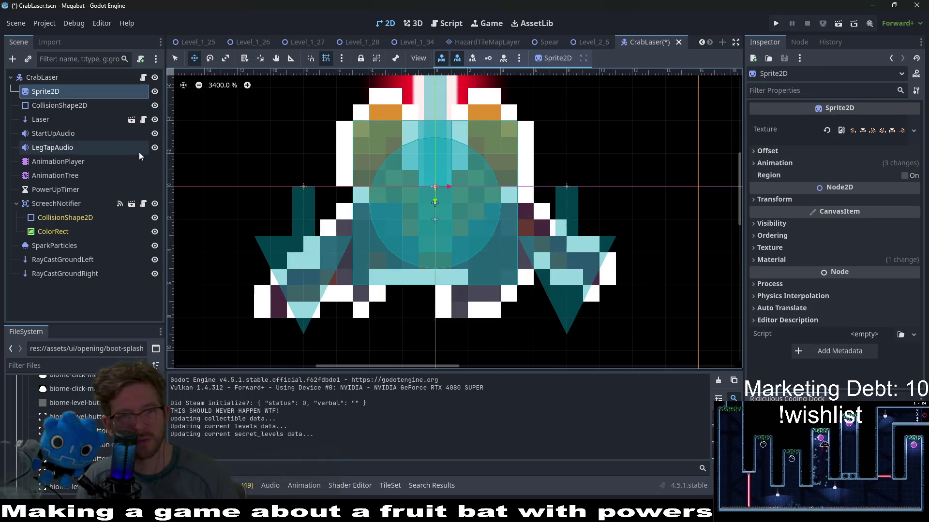
Stretch CollisionShape2D's rectangle down to the crab's feet, then select the CrabLaser root.
left_click(47, 105)
key("q")
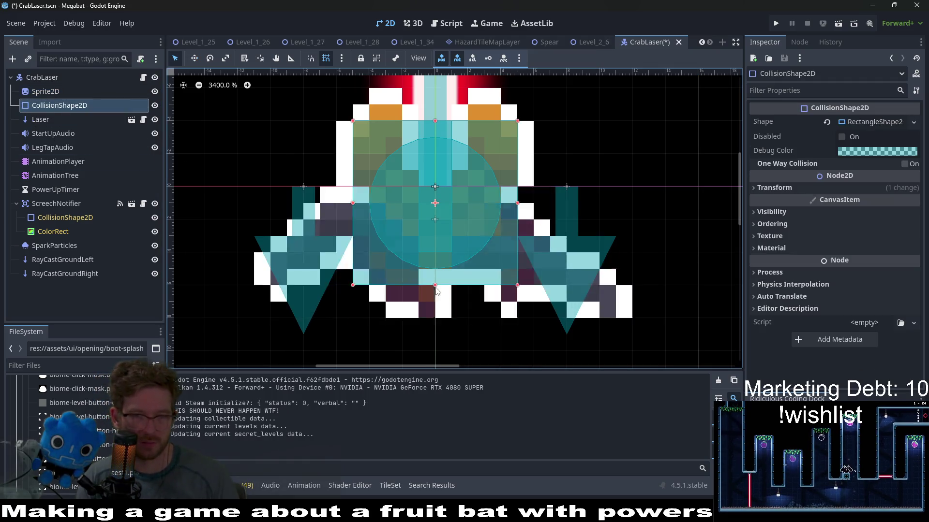
left_click_drag(435, 290, 435, 323)
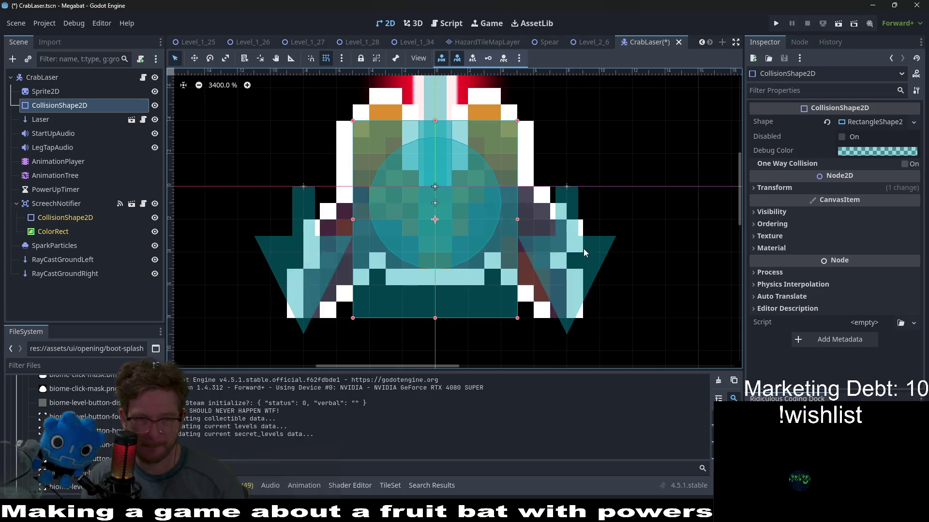
left_click(42, 78)
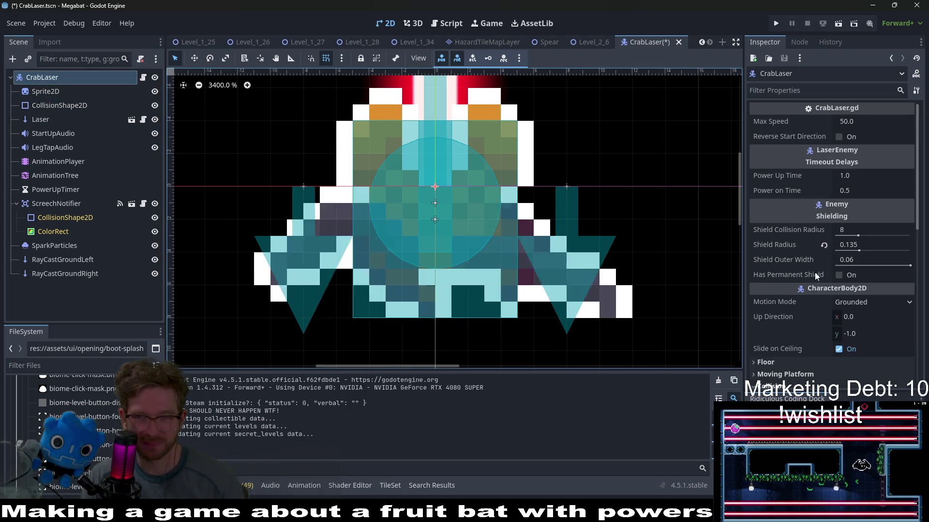
Check the collision mask layer names, then save and close CrabLaser.tscn.
scroll(855, 270, "down", 5)
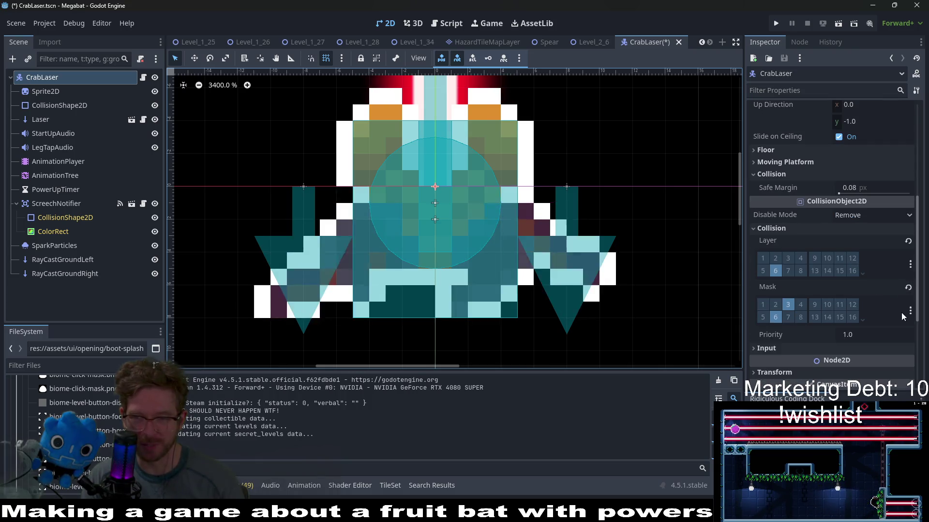
left_click(910, 311)
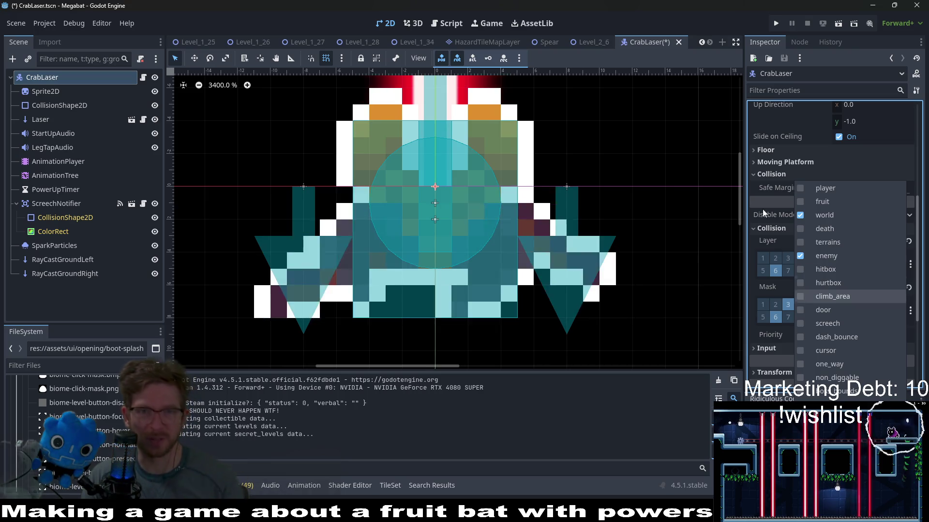
key("Escape")
key("ctrl+s")
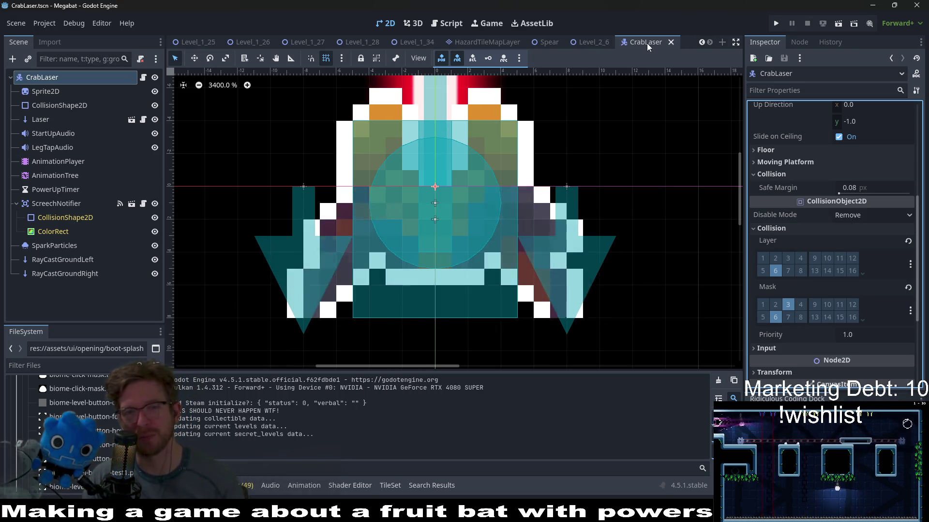
middle_click(646, 42)
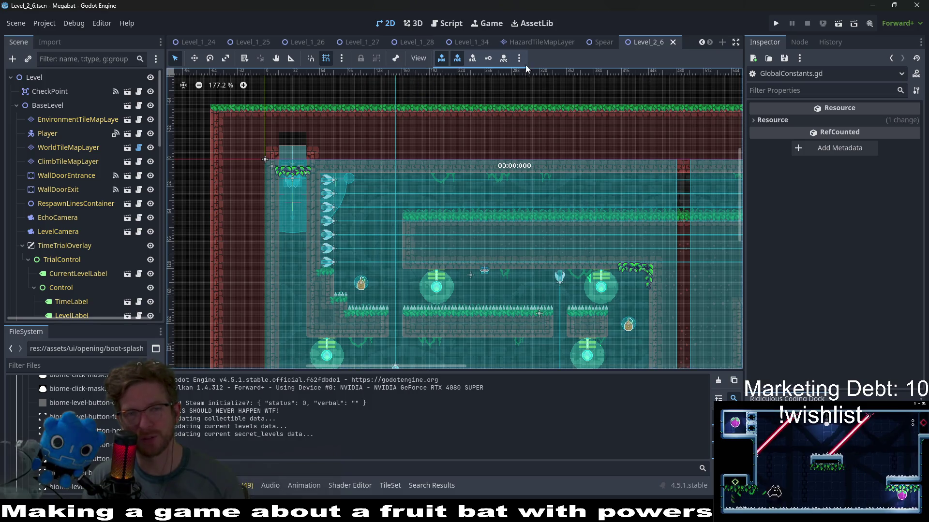
Close the Level_2_6 and Spear scene tabs.
middle_click(648, 43)
middle_click(668, 42)
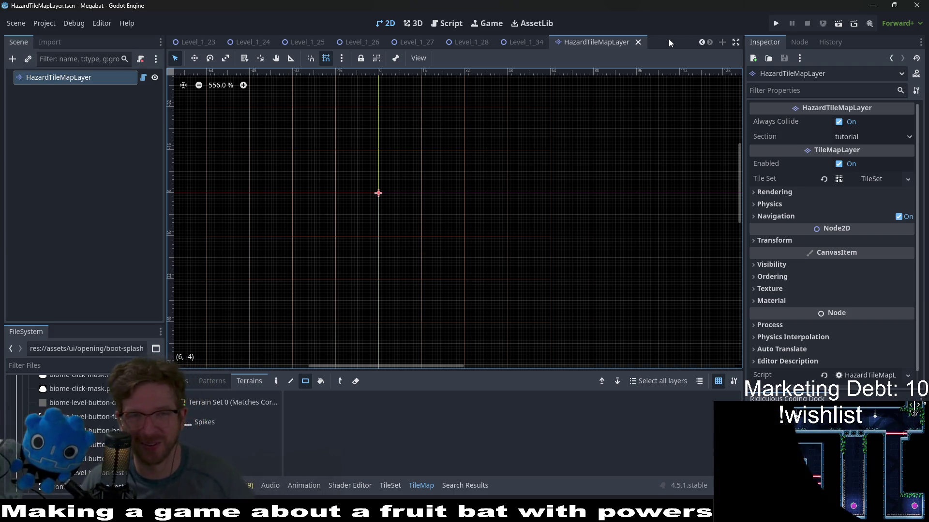
Add a breakpoint on line 29 of HazardTileMapLayer.gd and run the project.
left_click(444, 22)
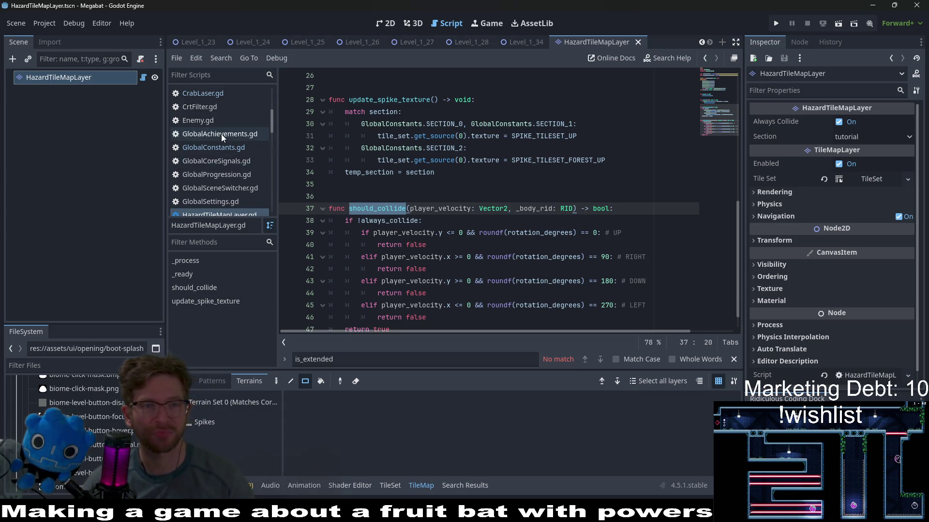
left_click(287, 112)
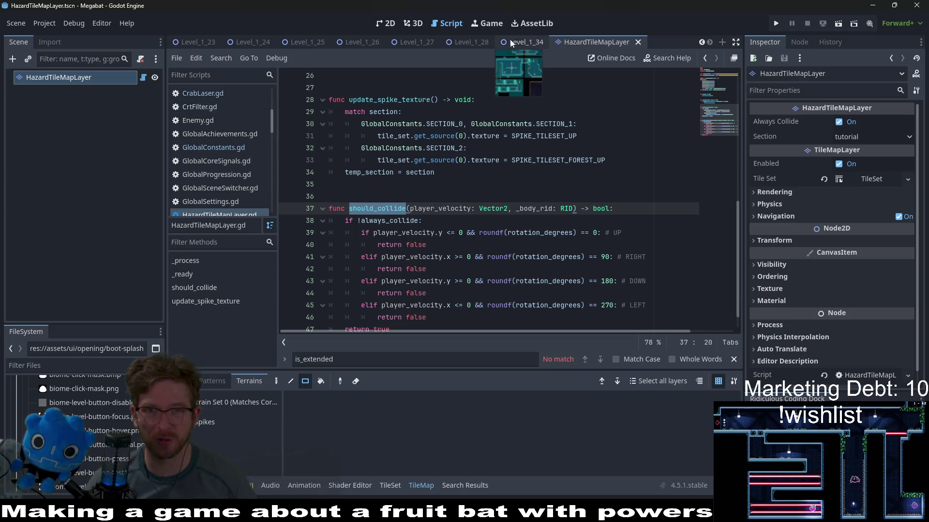
left_click(776, 27)
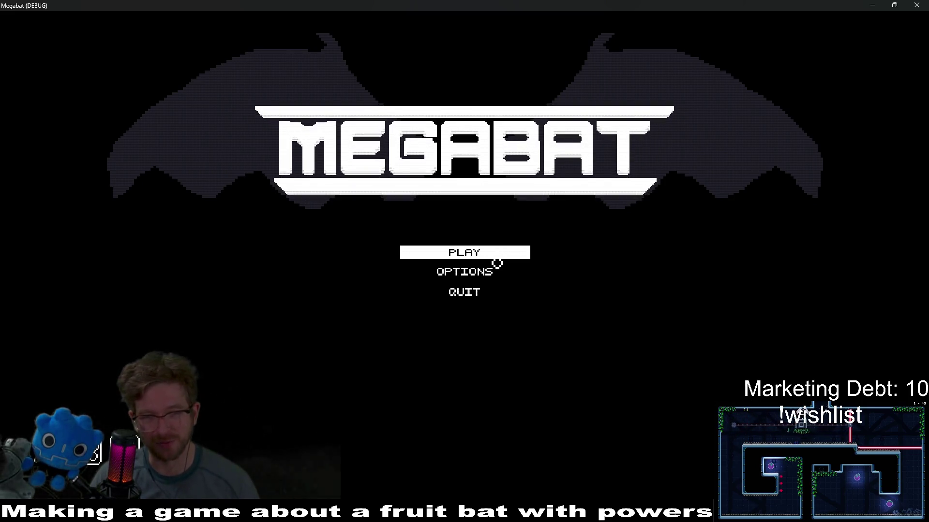
Start from PLAY, load the saved Forest profile, and open the mountain world's level grid.
left_click(497, 261)
left_click(502, 183)
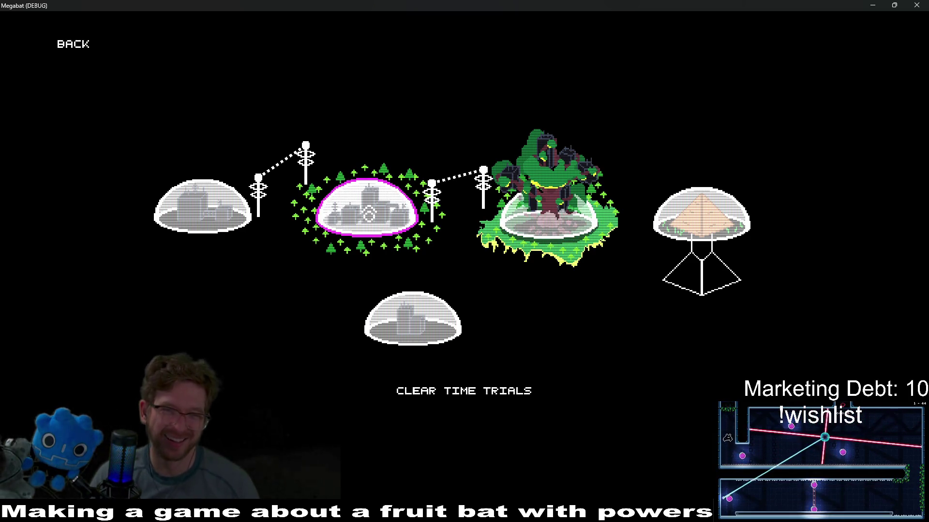
left_click(368, 214)
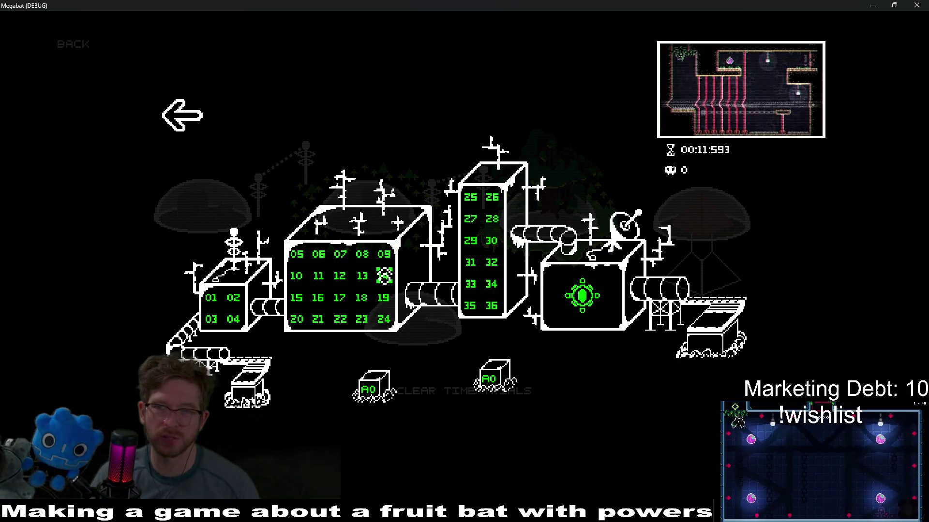
left_click(212, 149)
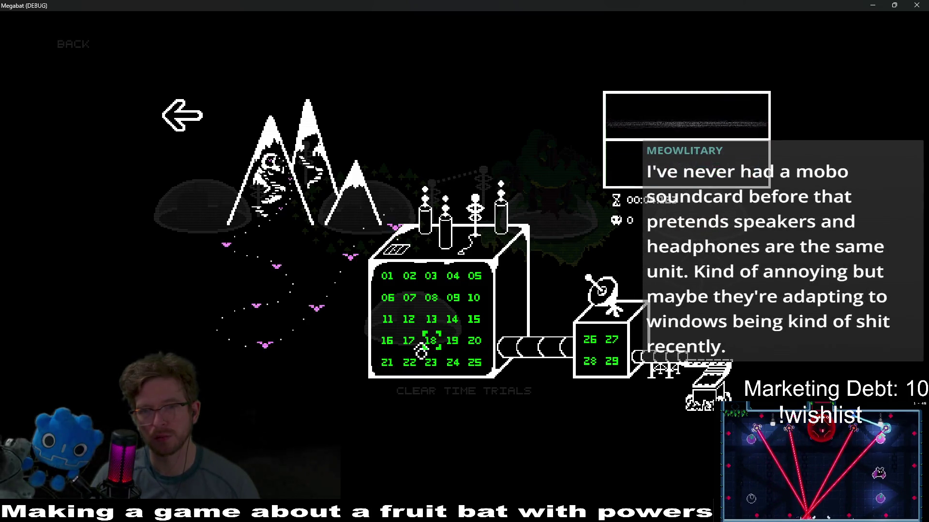
Switch to the levels 01–36 world, preview levels 04, 03 and 06, and start level 1-8.
left_click(165, 126)
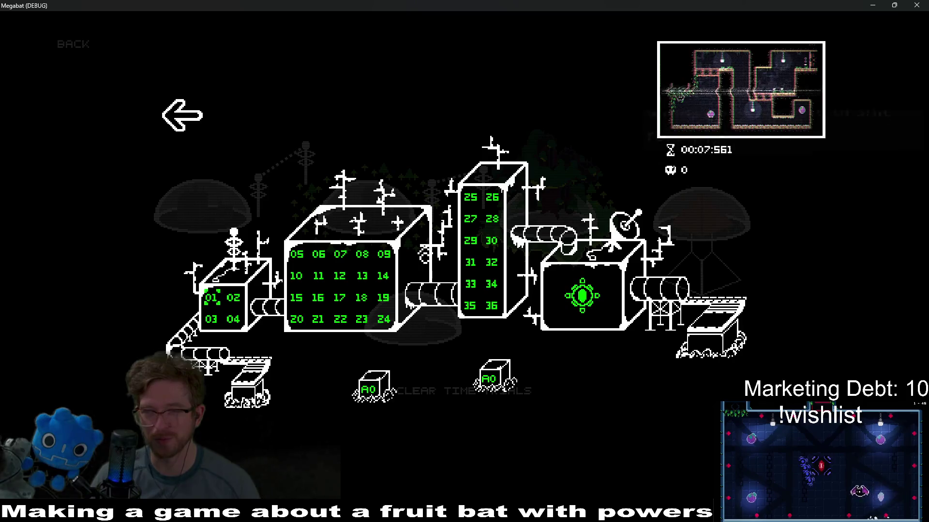
left_click(233, 319)
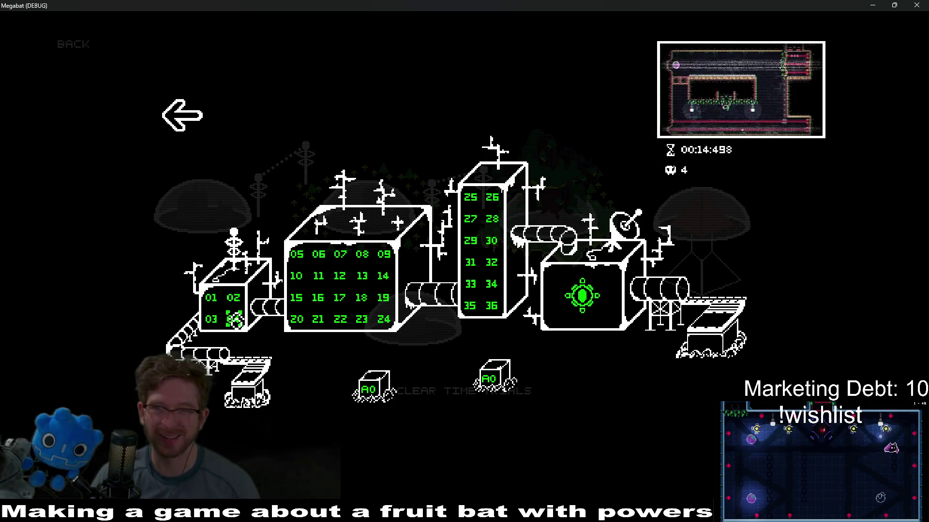
left_click(212, 319)
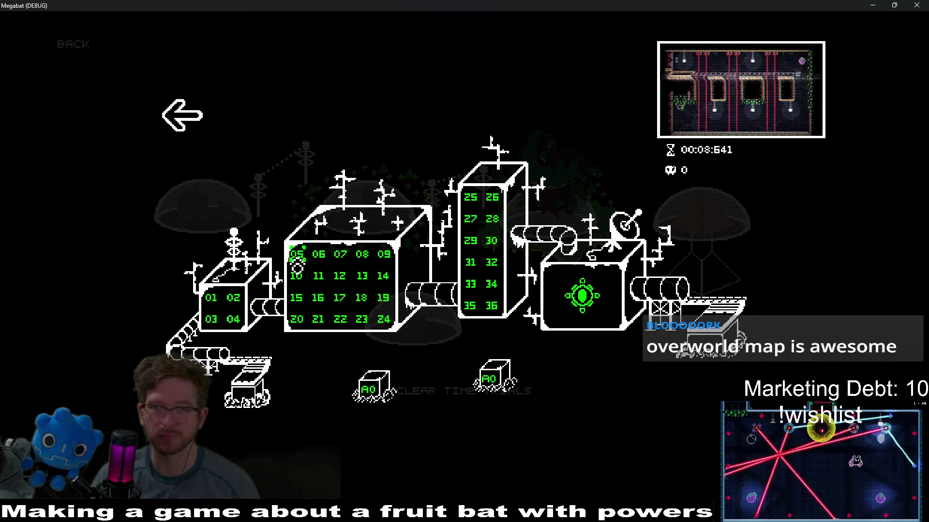
left_click(314, 266)
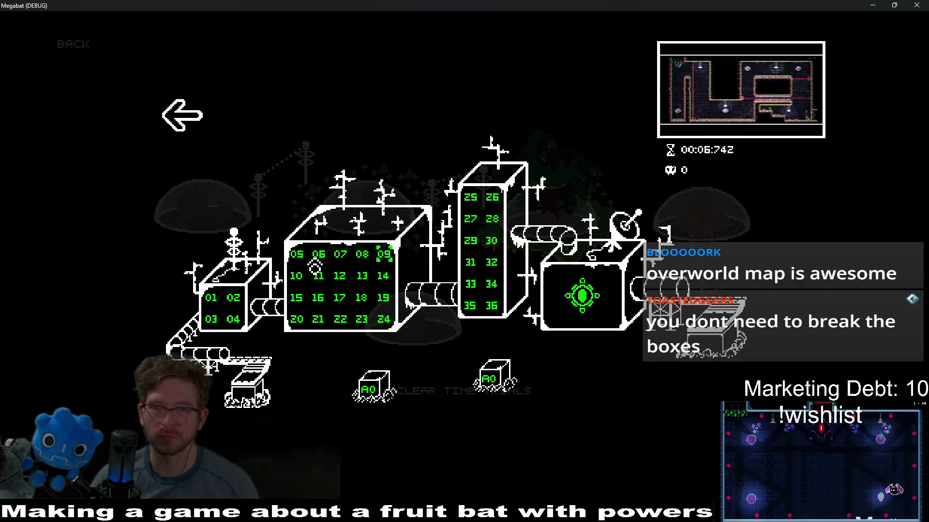
key("Return")
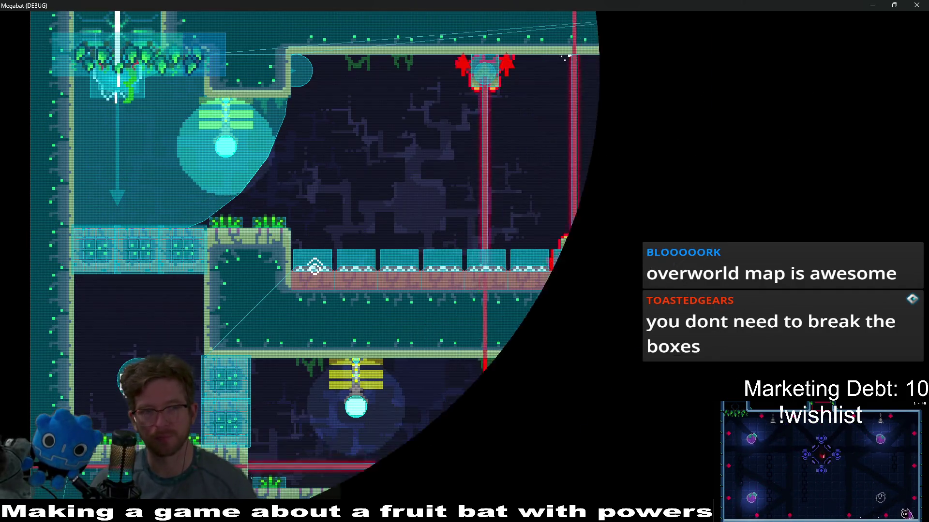
Fly the bat through level 1-8 to collect the fruit, then stop the run with F8.
key("Right")
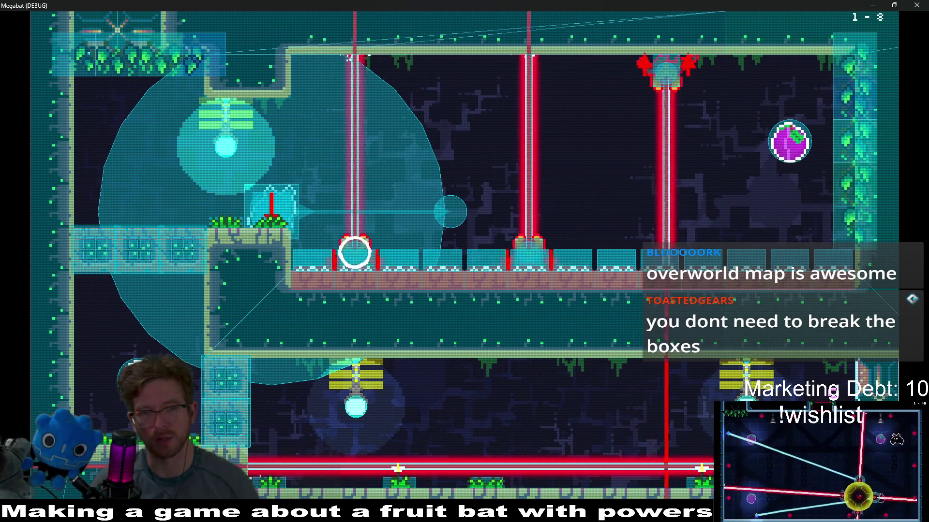
key("Up")
key("Right")
key("Right")
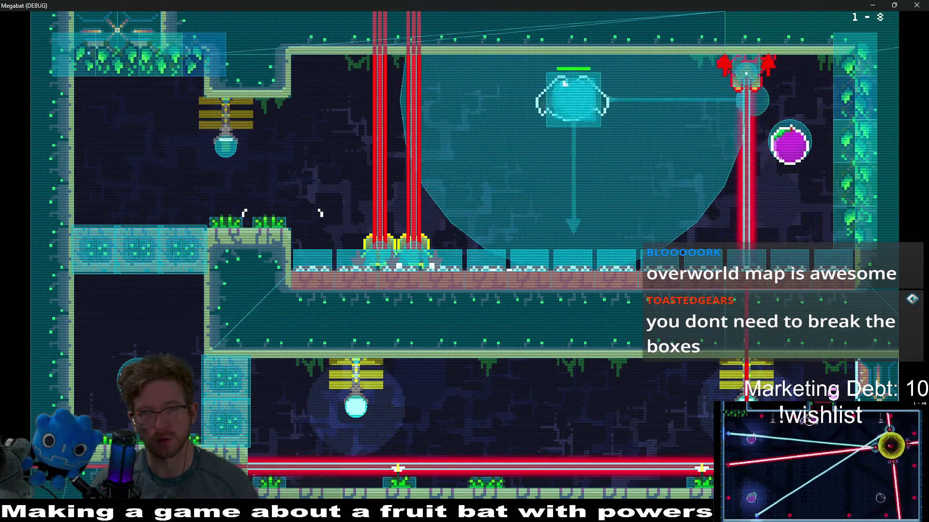
key("Left")
key("Left")
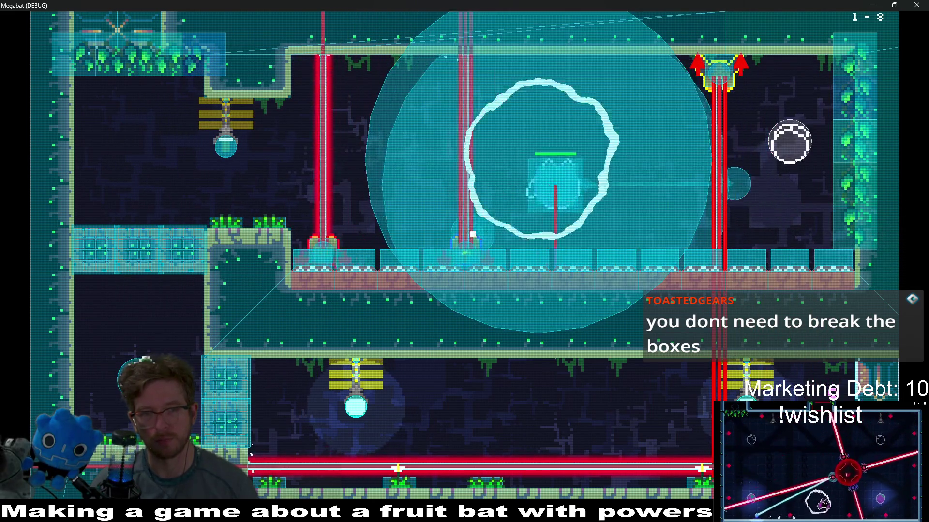
key("Left")
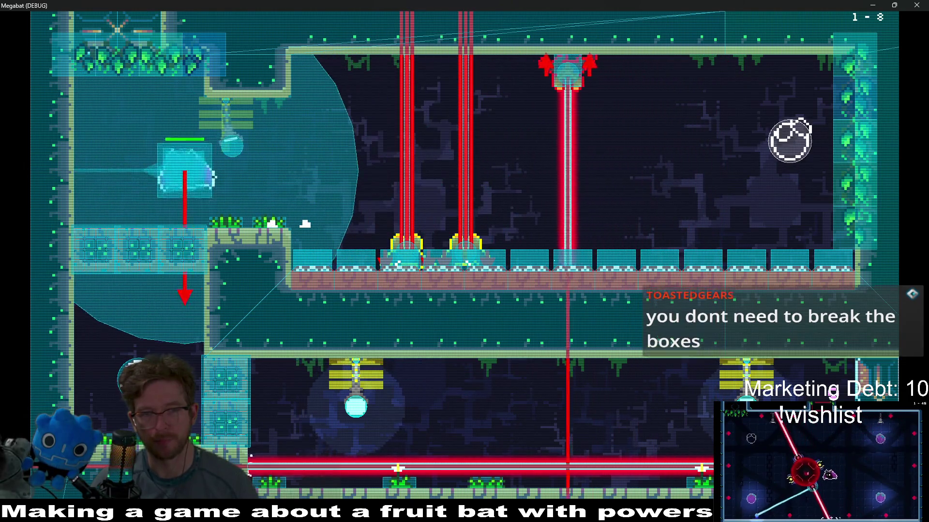
key("Down")
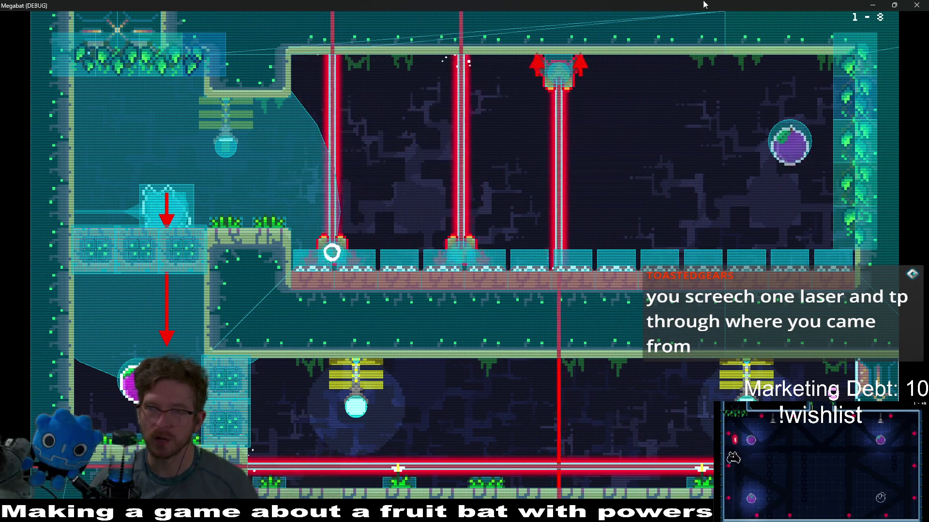
key("F8")
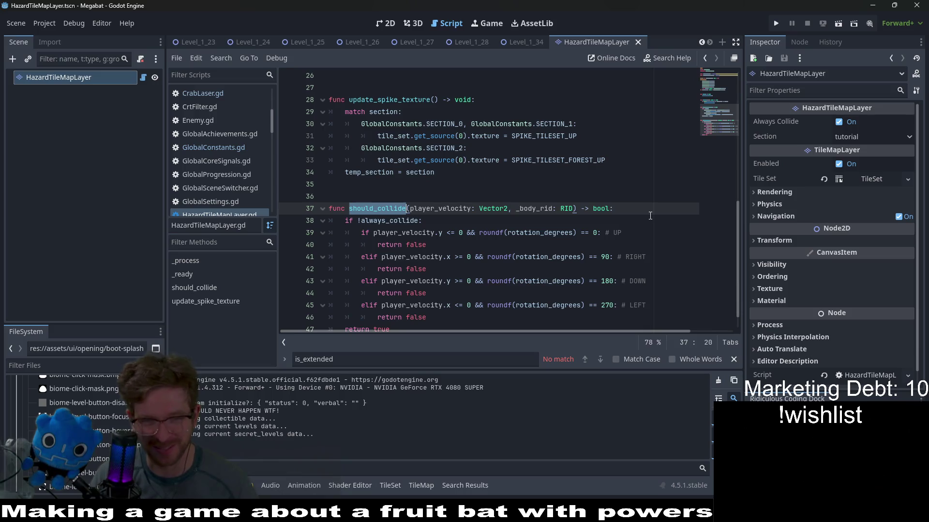
Search all project files for should_collide, listing 2 matches in Hurtbox.gd and HazardTileMapLayer.gd.
scroll(650, 216, "down", 1)
scroll(650, 216, "down", 1)
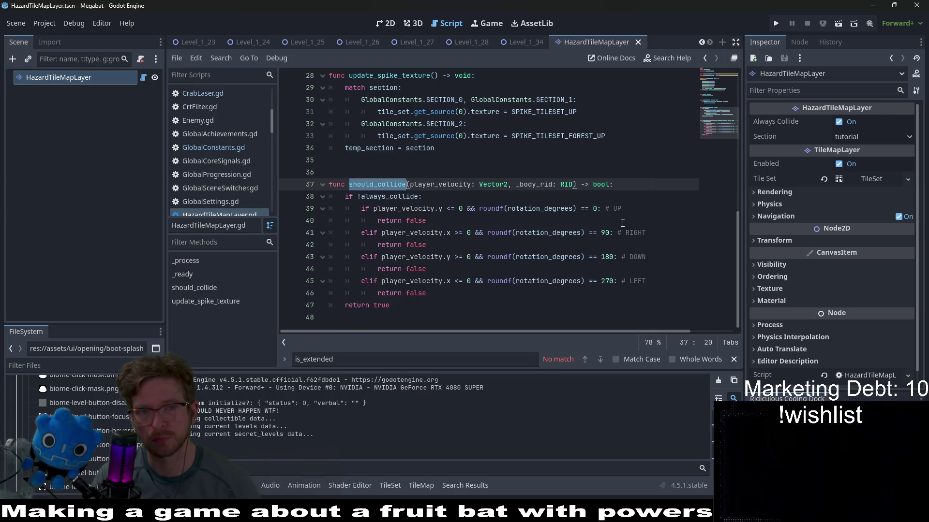
double_click(377, 186)
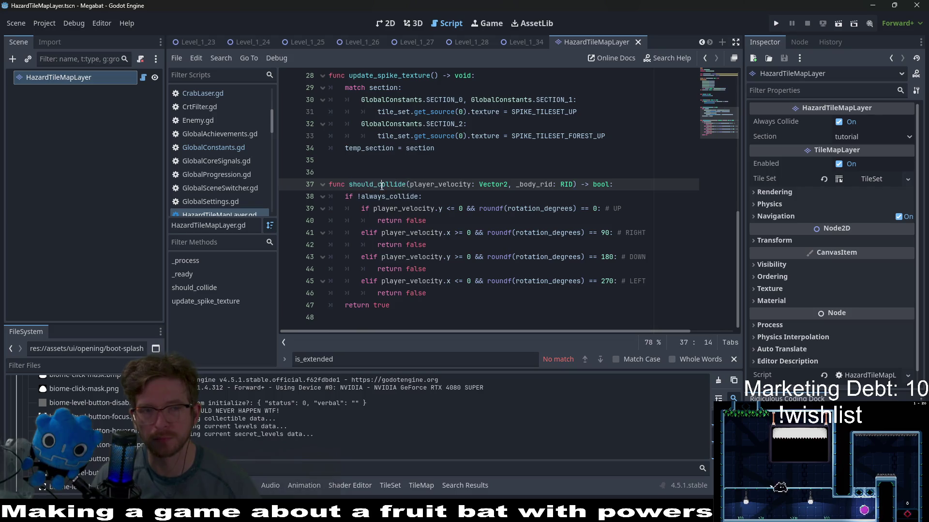
key("ctrl+f")
key("ctrl+shift+f")
key("Return")
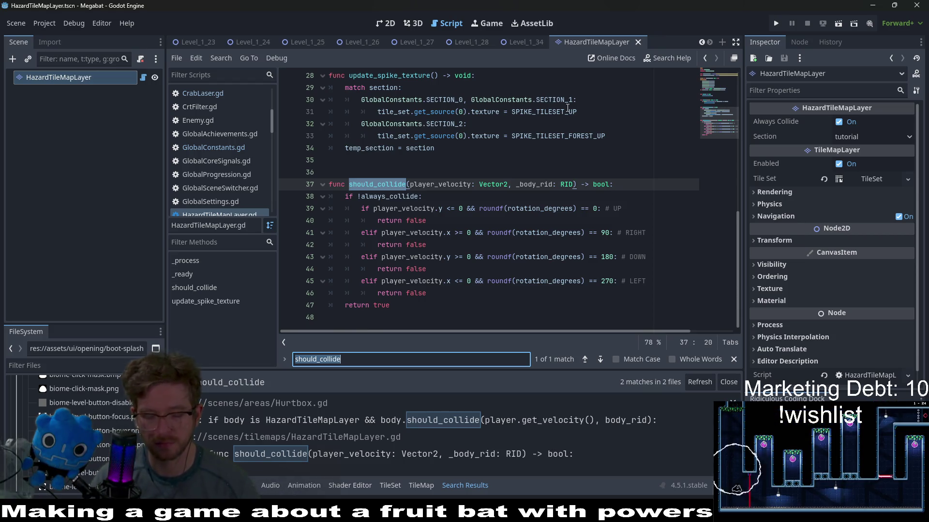
key("shift+alt+o")
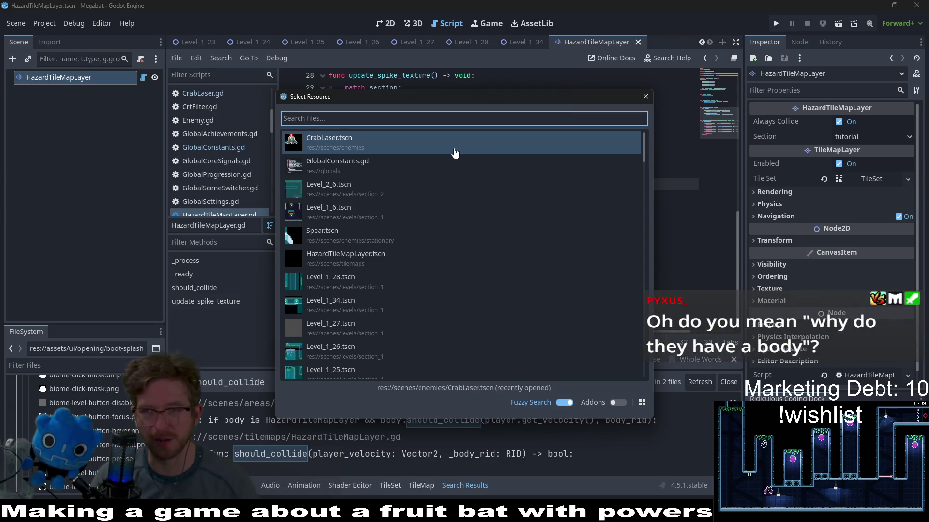
double_click(425, 150)
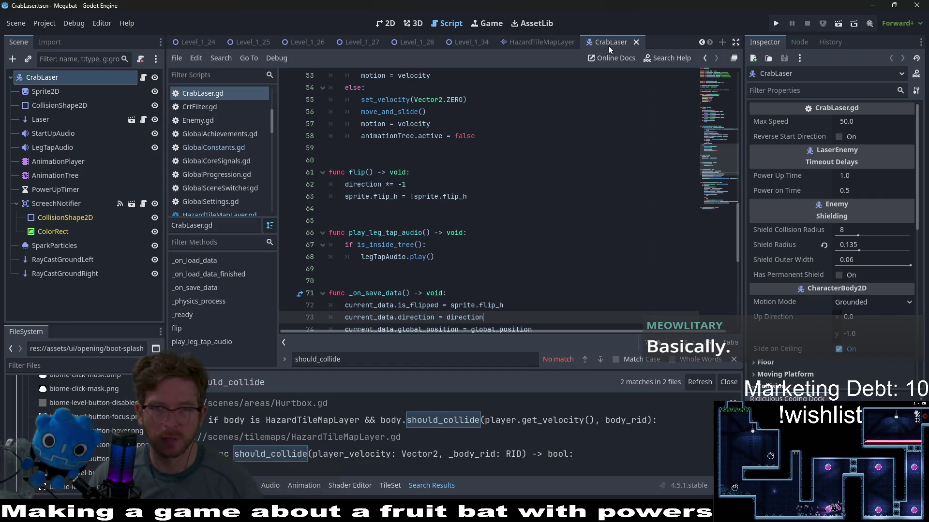
middle_click(608, 46)
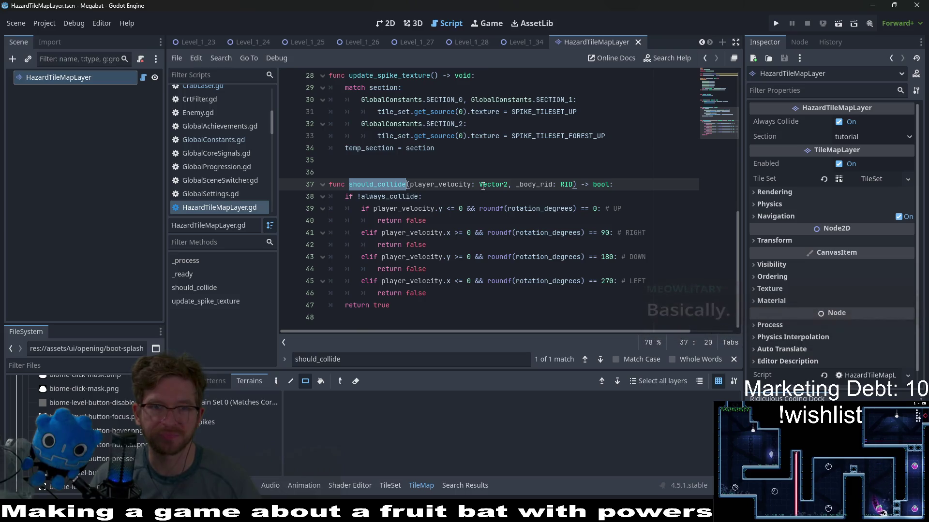
scroll(483, 187, "up", 9)
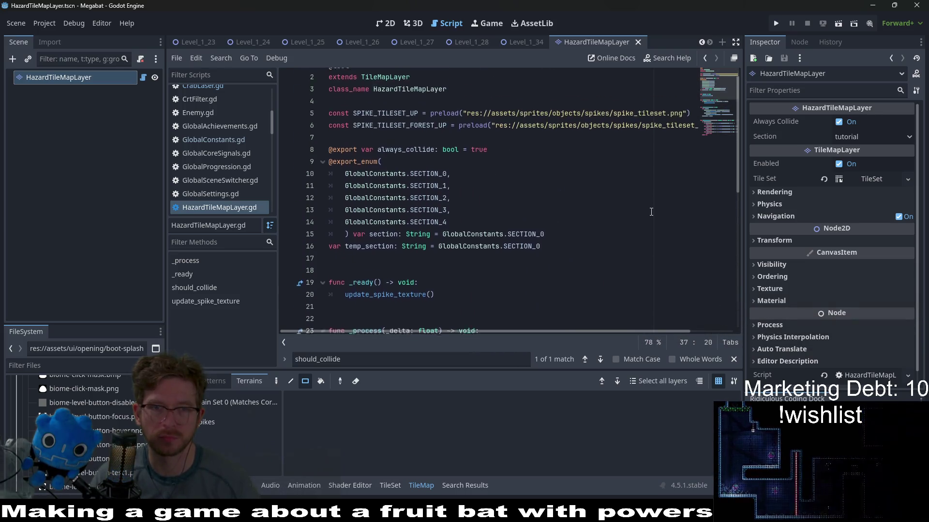
scroll(651, 211, "down", 3)
scroll(651, 212, "down", 4)
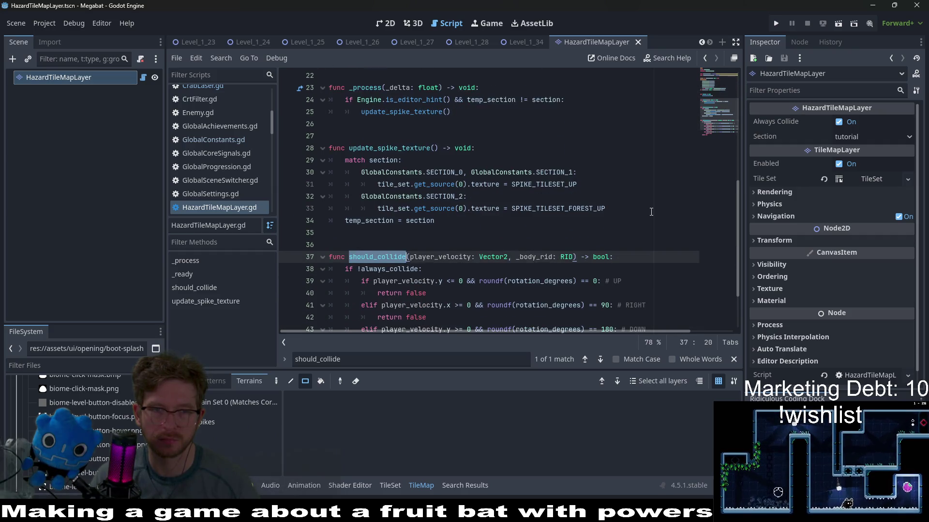
scroll(651, 212, "down", 2)
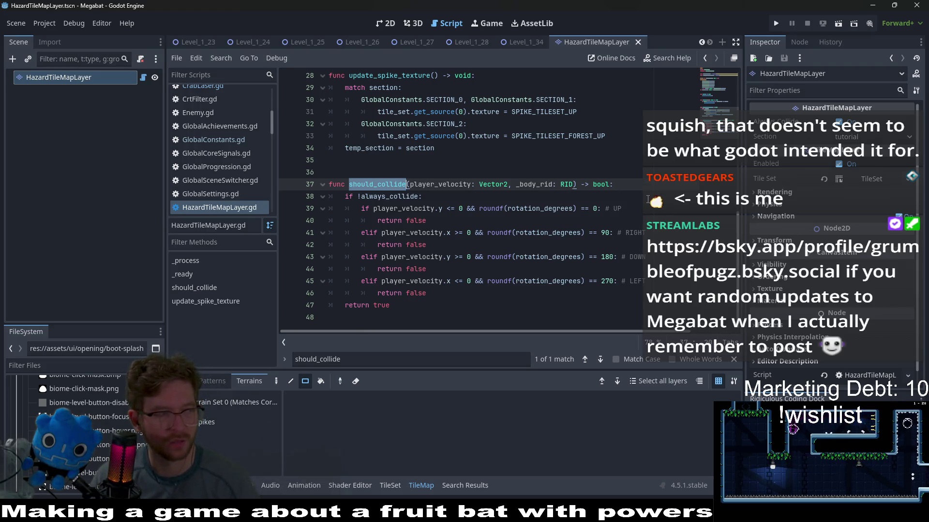
left_click(464, 209)
scroll(464, 187, "up", 3)
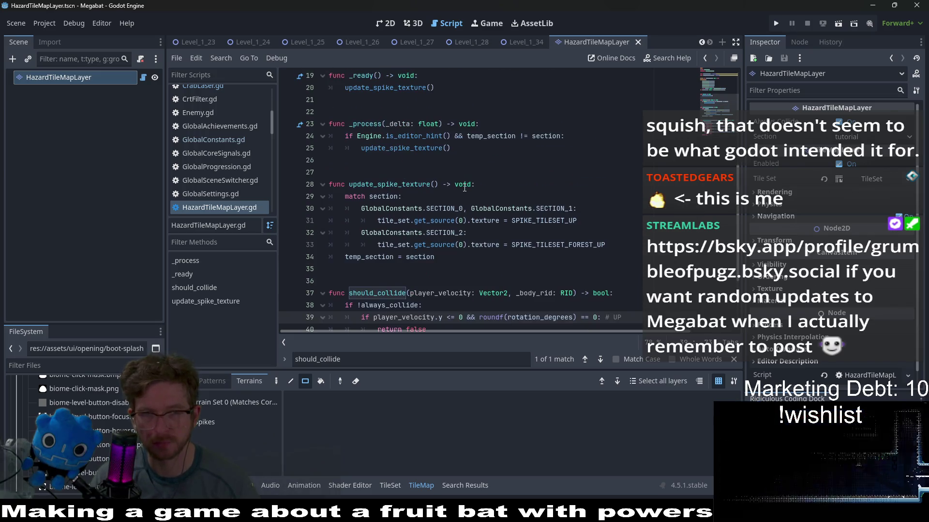
scroll(465, 187, "up", 3)
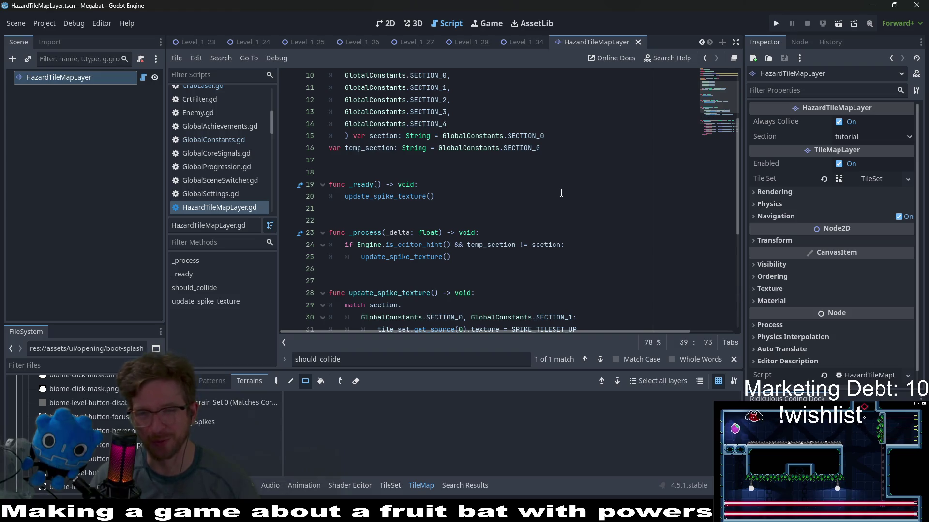
scroll(561, 193, "up", 1)
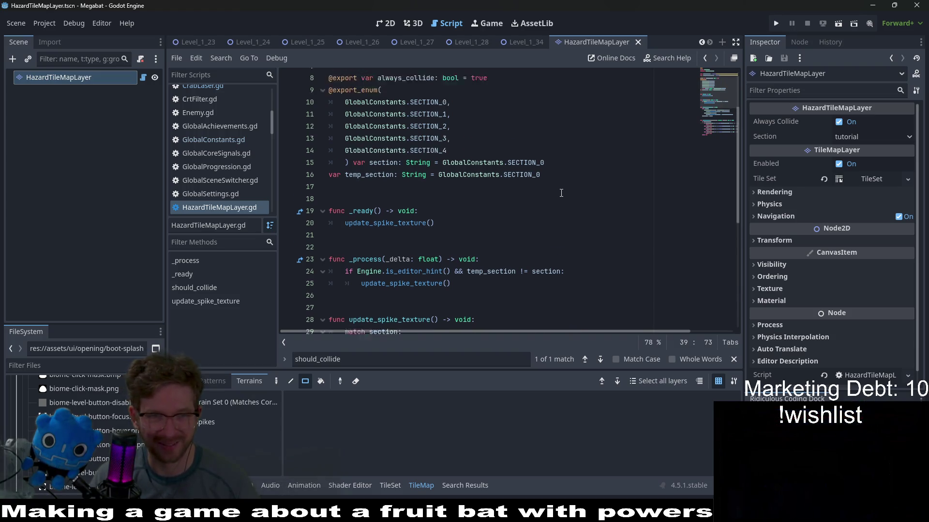
scroll(561, 193, "up", 3)
scroll(207, 146, "up", 3)
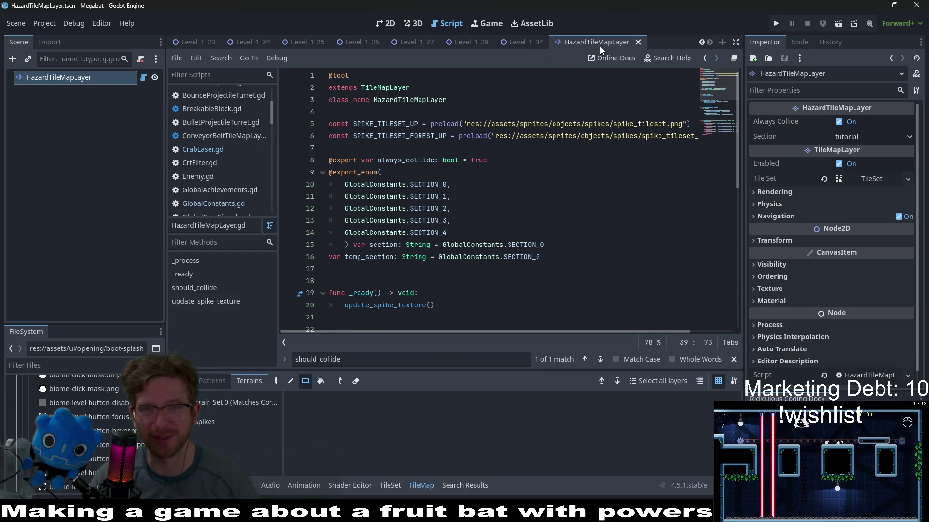
scroll(225, 164, "up", 3)
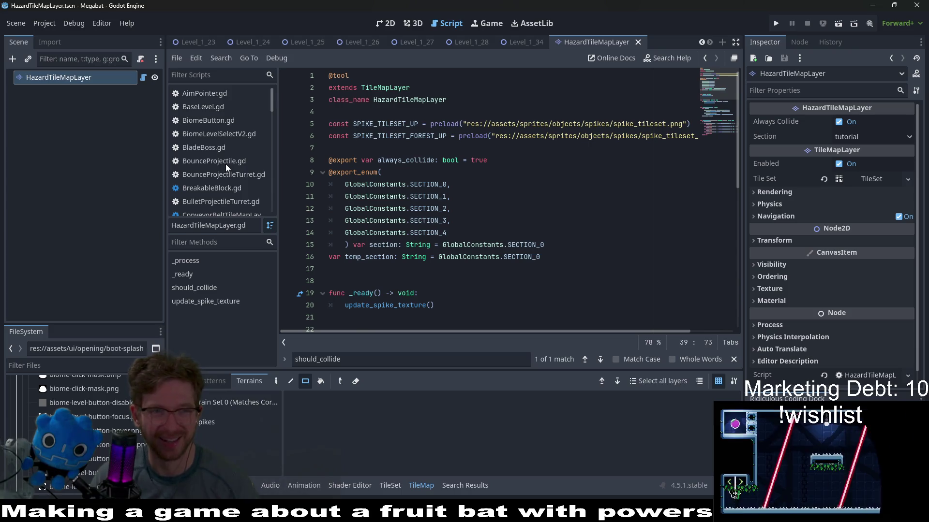
scroll(225, 164, "down", 3)
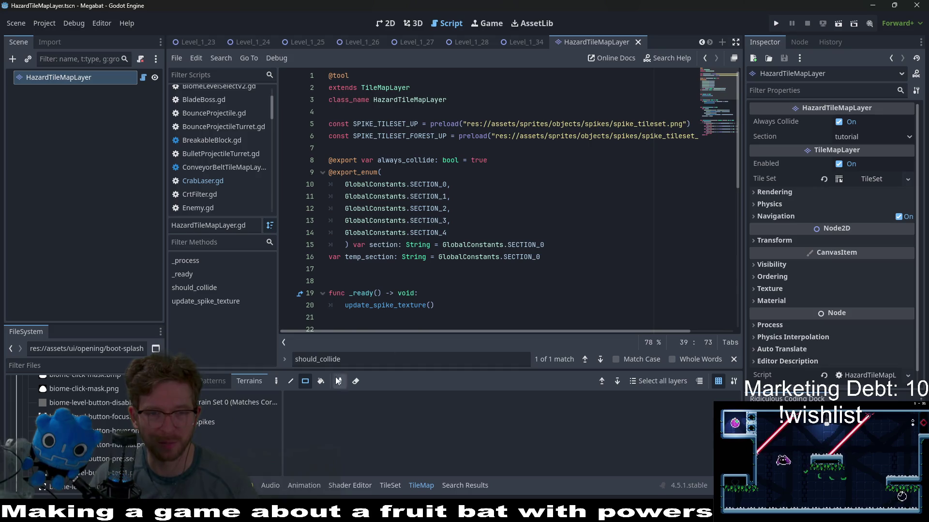
left_click(368, 360)
Re-run the should_collide Find in Files search and jump to its call in Hurtbox.gd.
key("ctrl+a")
key("BackSpace")
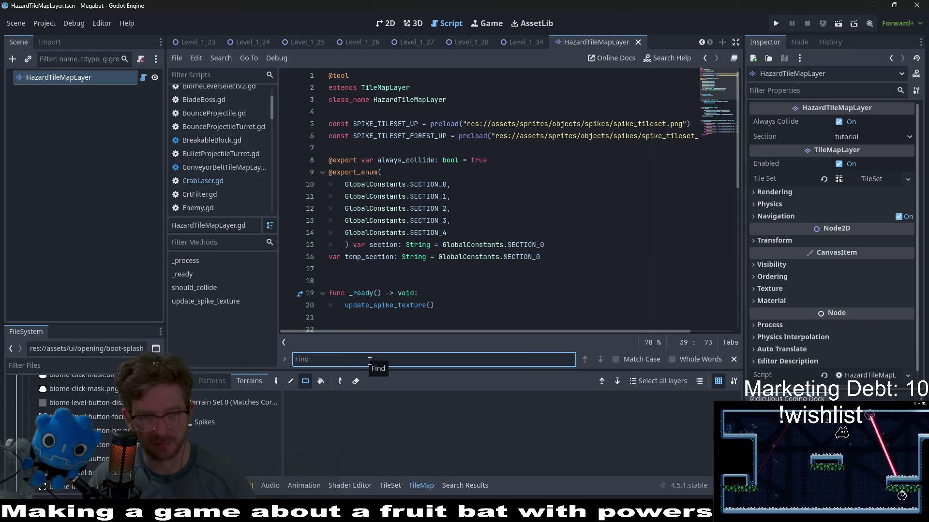
key("ctrl+shift+f")
key("Return")
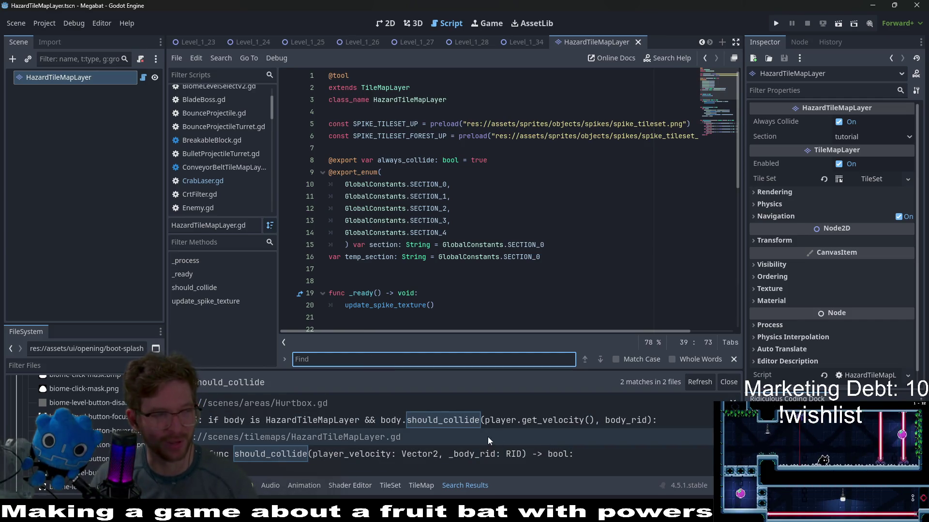
left_click(465, 423)
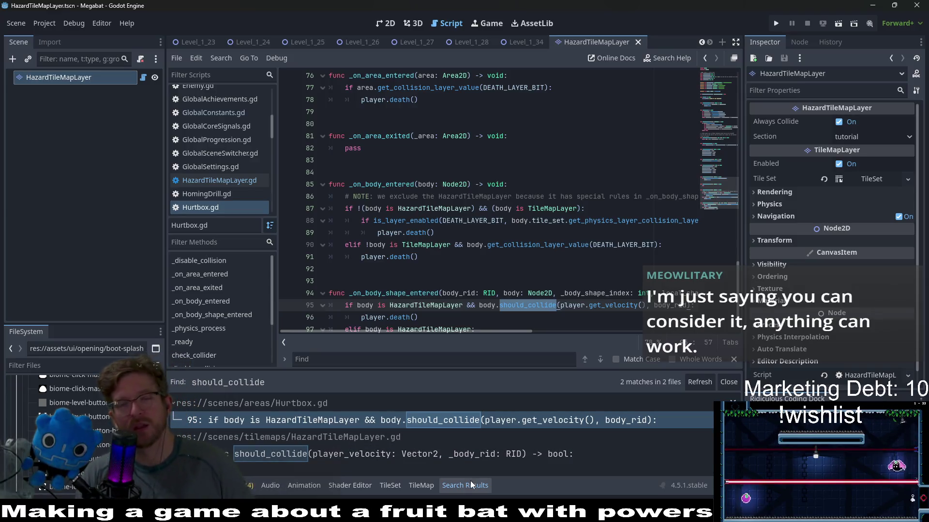
Inspect the current_hazard_tilemap usage on line 98 of Hurtbox.gd.
scroll(424, 263, "down", 1)
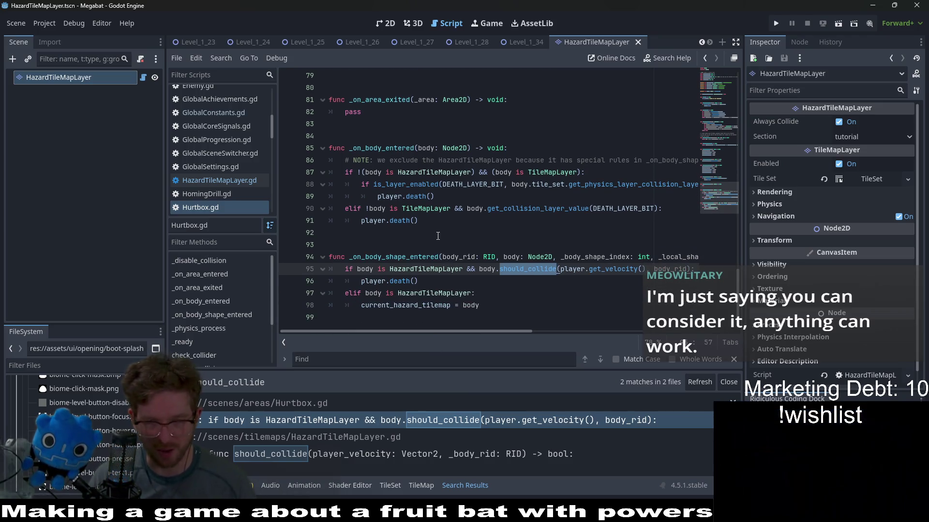
left_click(487, 302)
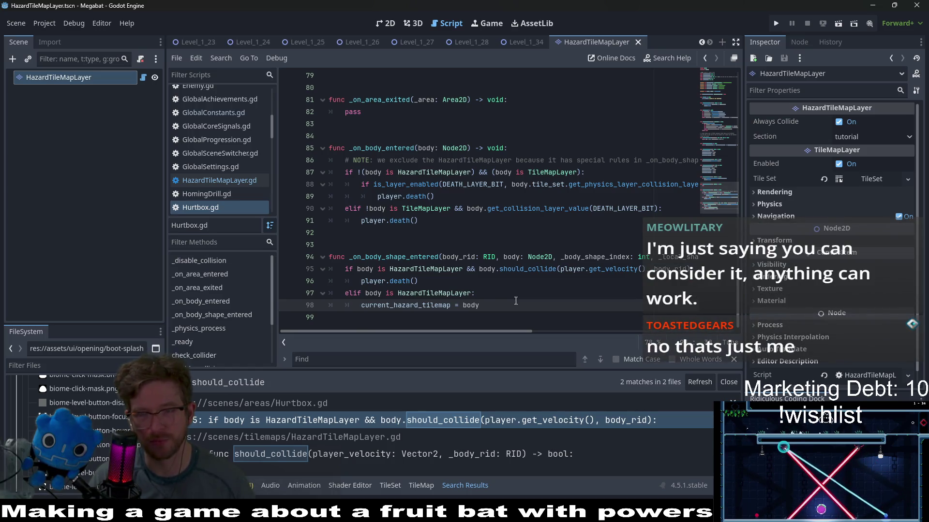
double_click(406, 305)
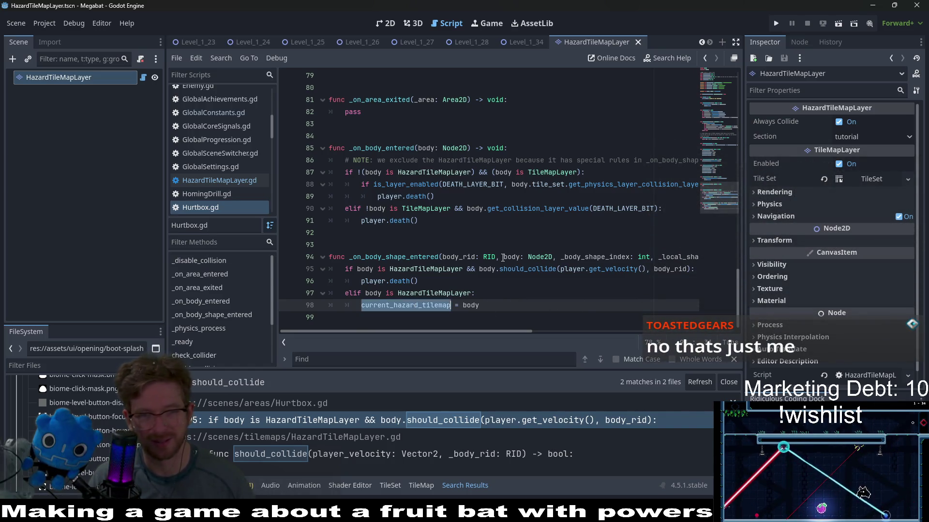
scroll(489, 256, "up", 6)
scroll(489, 249, "down", 3)
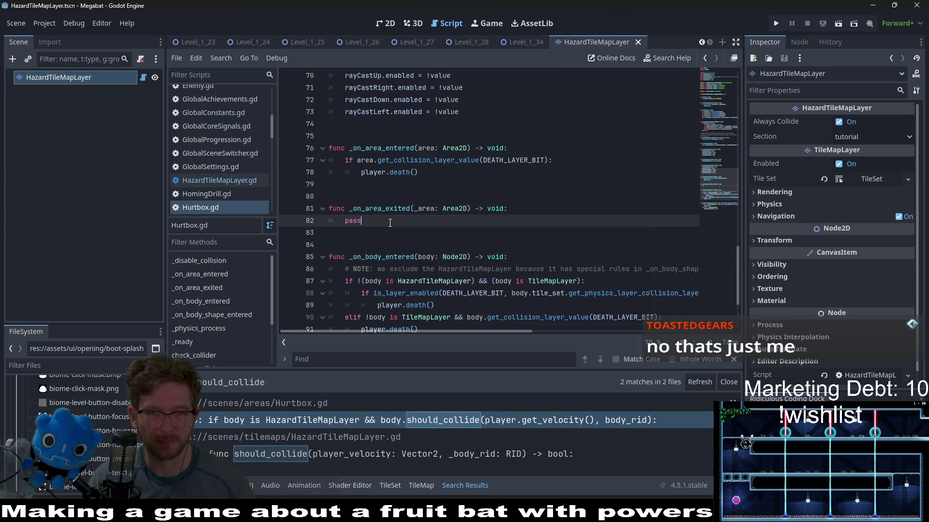
scroll(390, 223, "up", 10)
scroll(453, 226, "up", 8)
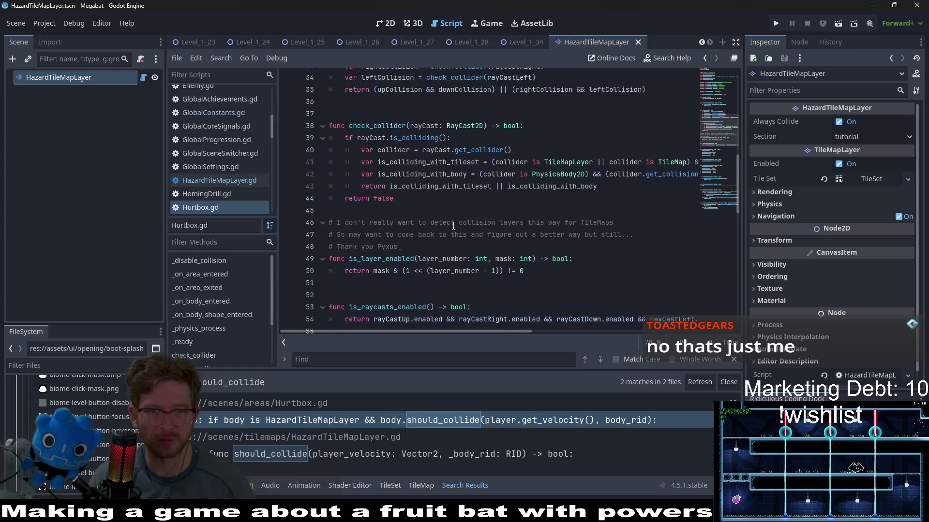
scroll(453, 226, "up", 2)
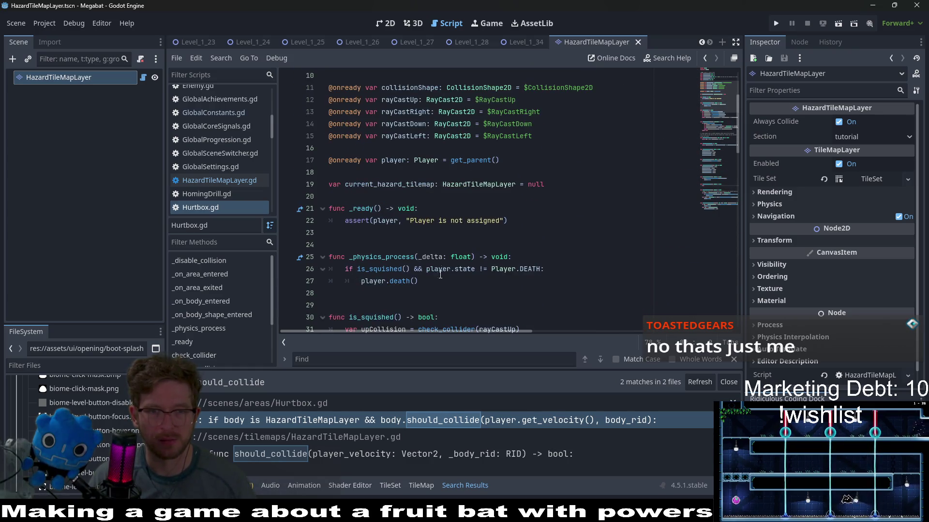
Return to _physics_process, leaving the player.death() line unchanged after adding and removing a blank line.
left_click(447, 293)
left_click(445, 281)
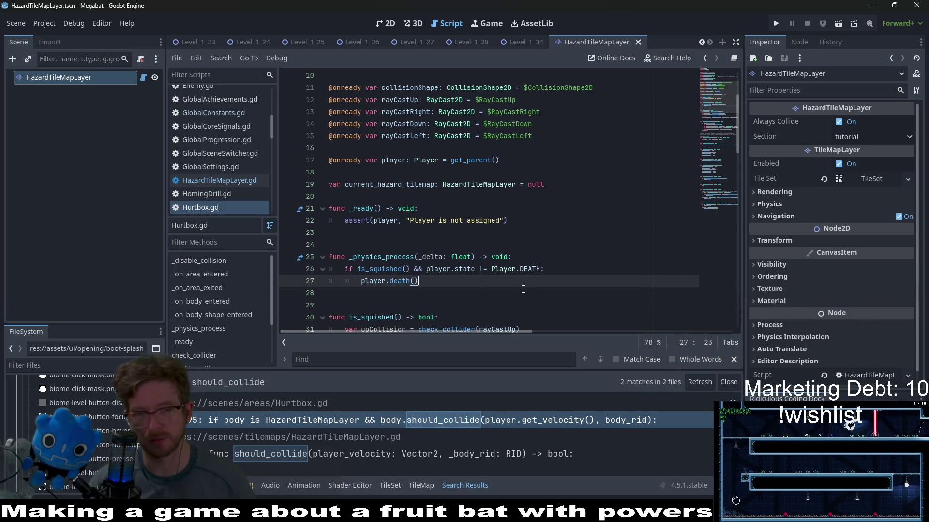
key("Return")
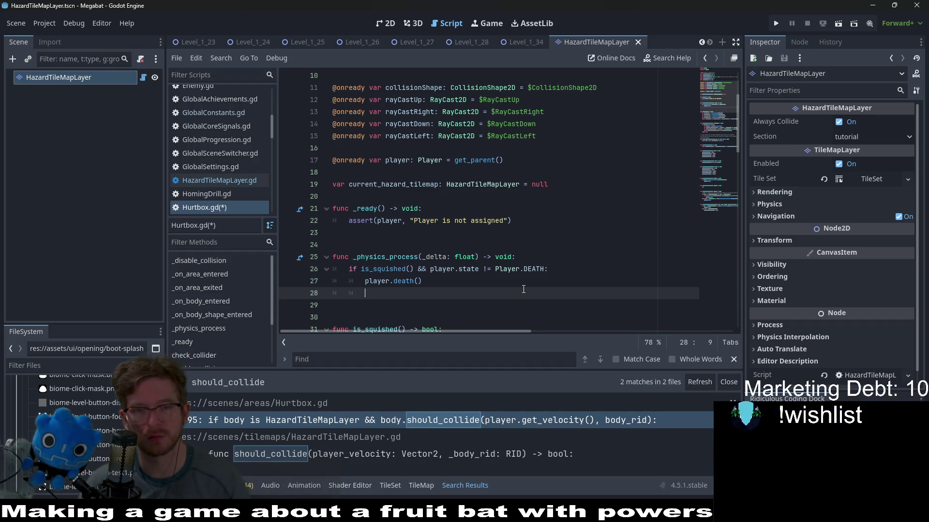
key("BackSpace")
key("BackSpace")
key("BackSpace")
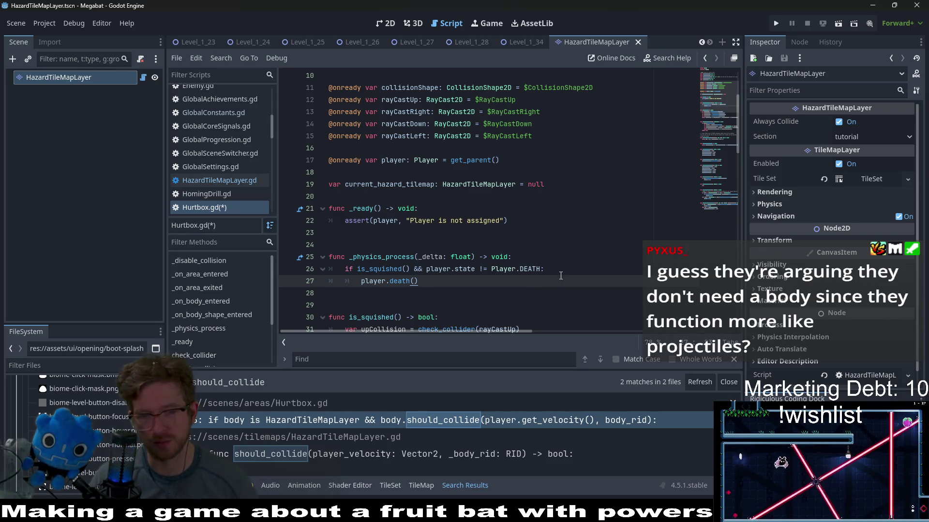
left_click(529, 254)
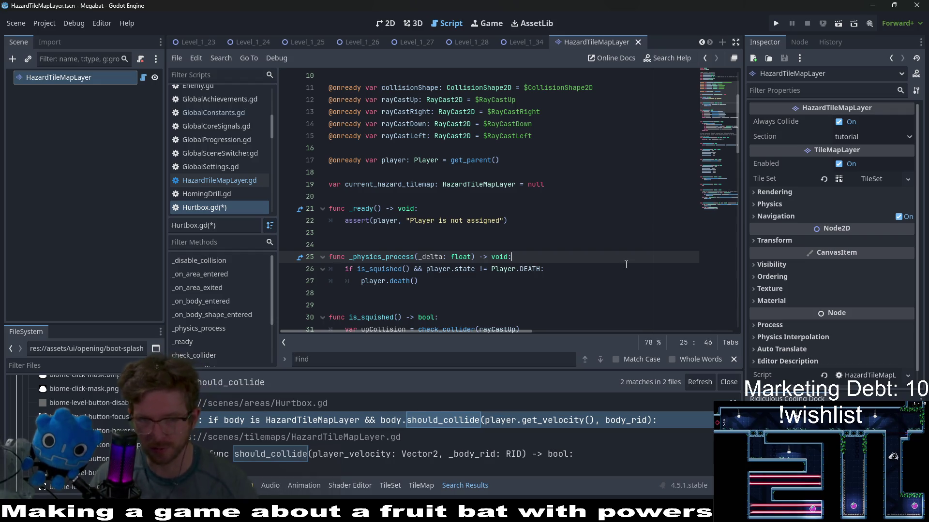
Wrap the squish check in a new 'if player.state != Player.DEATH:' block.
key("Return")
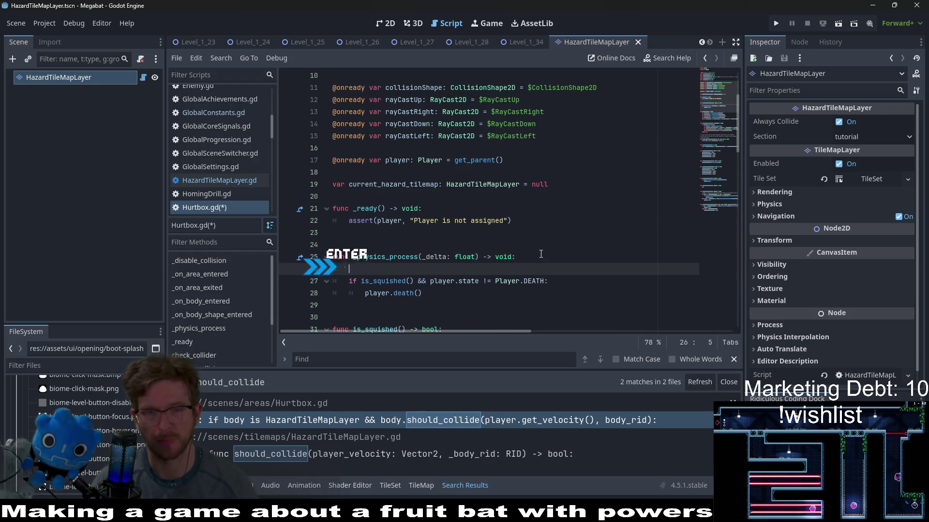
type("if player")
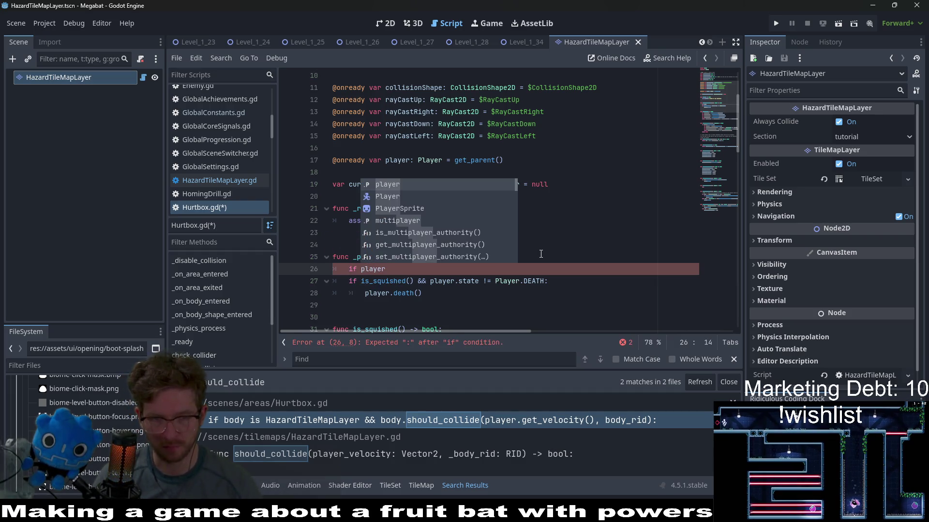
type(".state ")
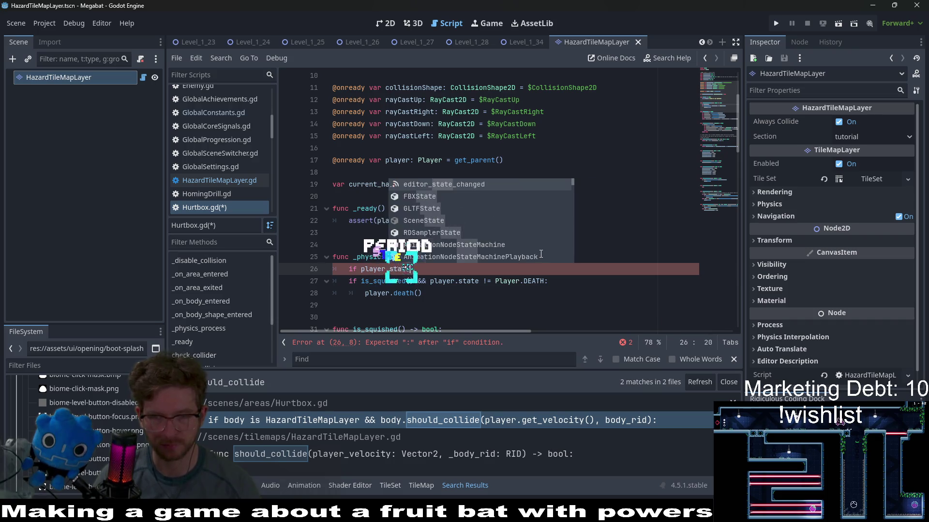
type("!=")
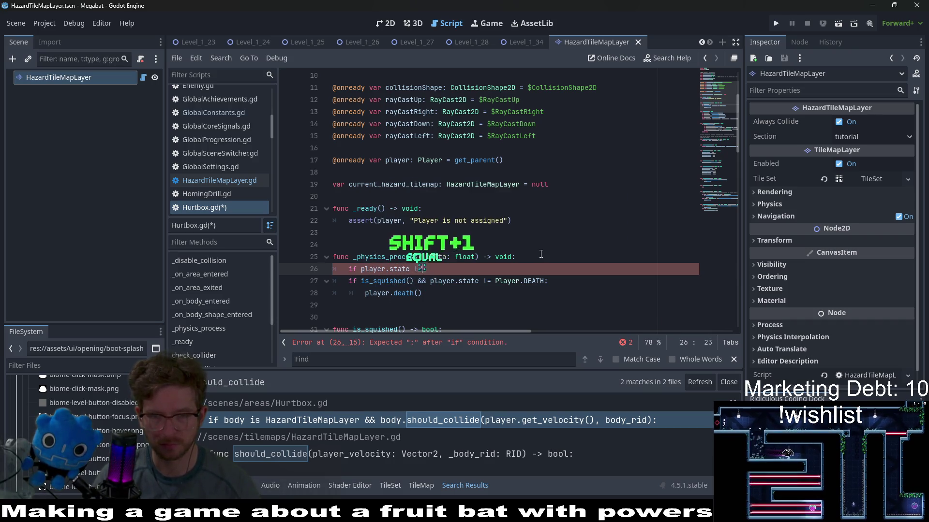
type(" Player.DE")
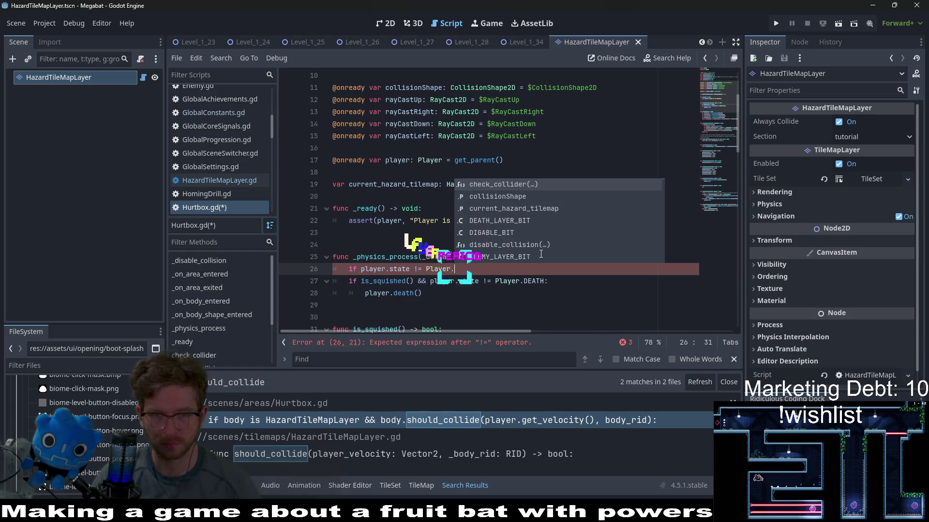
key("Return")
type(":")
left_click_drag(439, 293, 332, 281)
key("Tab")
Remove the redundant death-state condition and try starting another if below, then abandon it.
left_click_drag(567, 281, 429, 281)
key("BackSpace")
type(":")
key("Down")
key("Return")
key("BackSpace")
type("if")
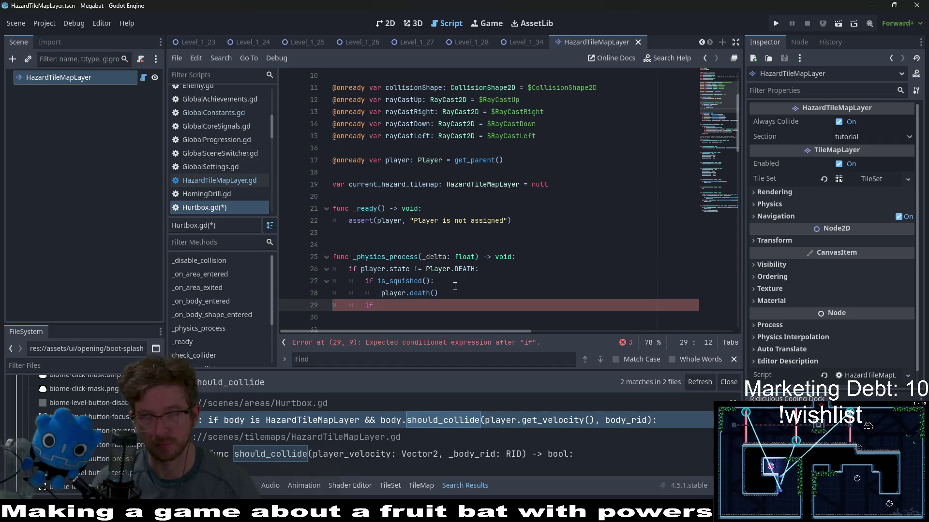
key("BackSpace")
key("BackSpace")
key("BackSpace")
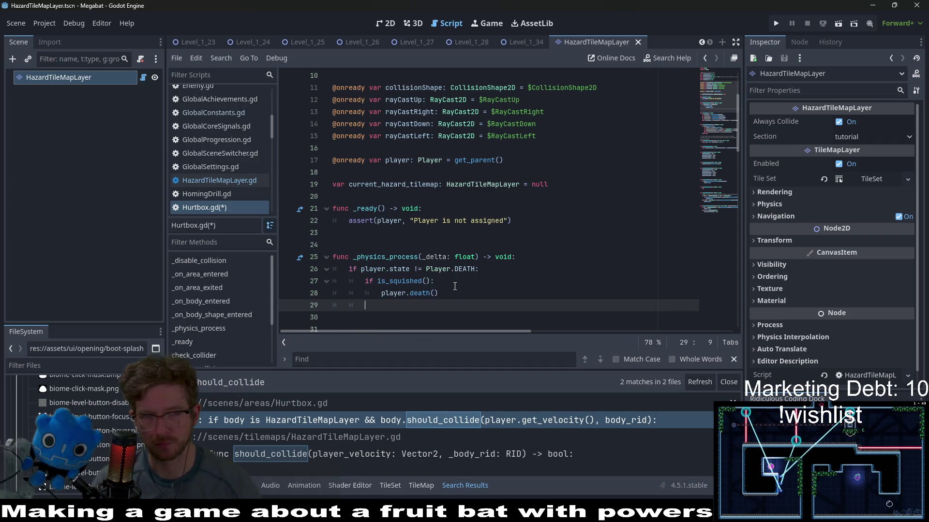
type("if")
key("BackSpace")
key("BackSpace")
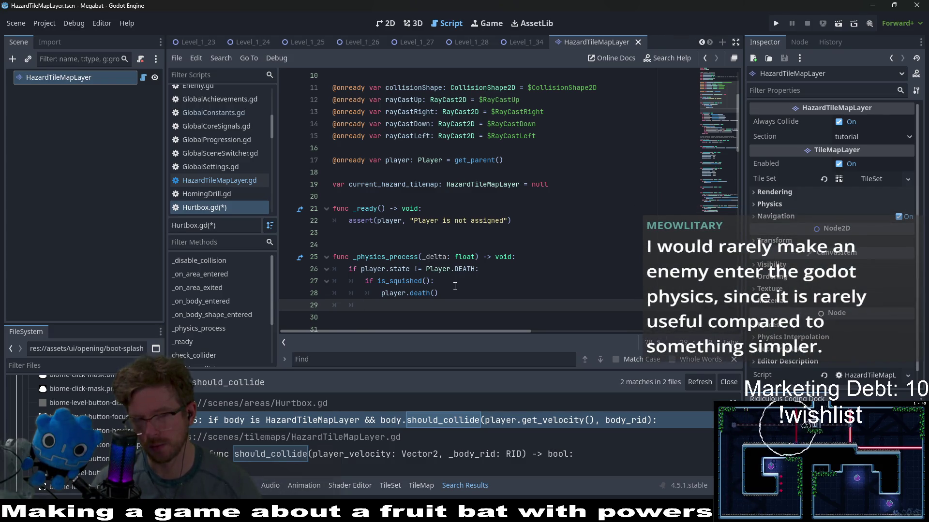
Undo back to the original squish check, add a blank line after player.death(), and select the state condition.
key("ctrl+z")
key("ctrl+z")
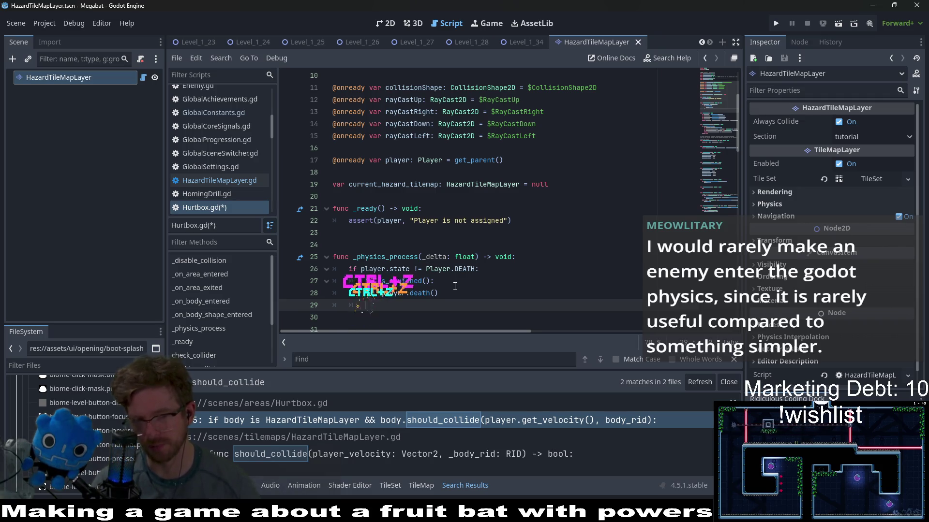
key("ctrl+z")
key("ctrl+z")
key("ctrl+z")
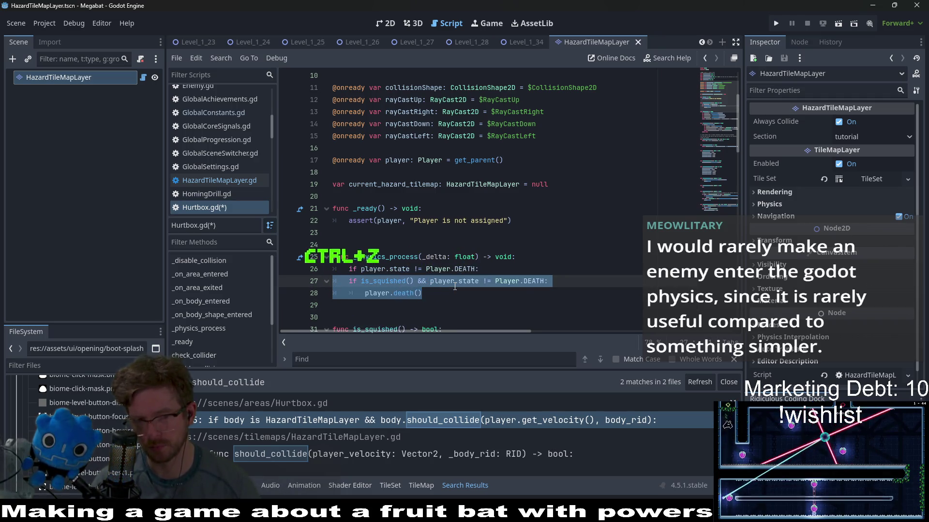
key("ctrl+z")
key("ctrl+z")
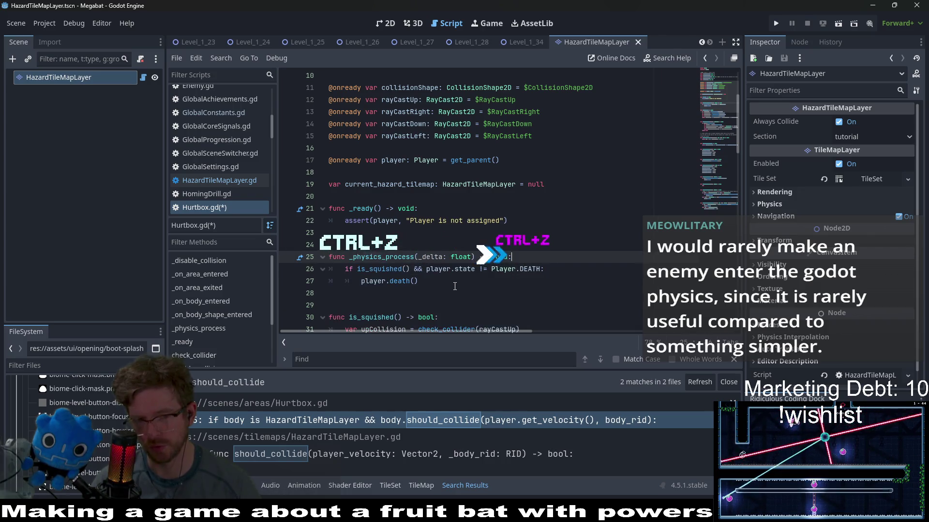
left_click(454, 286)
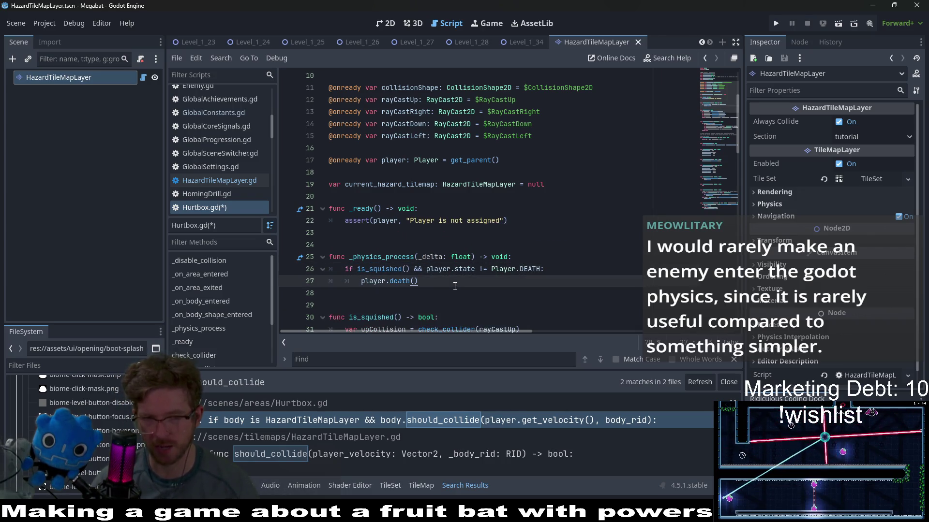
key("Return")
key("BackSpace")
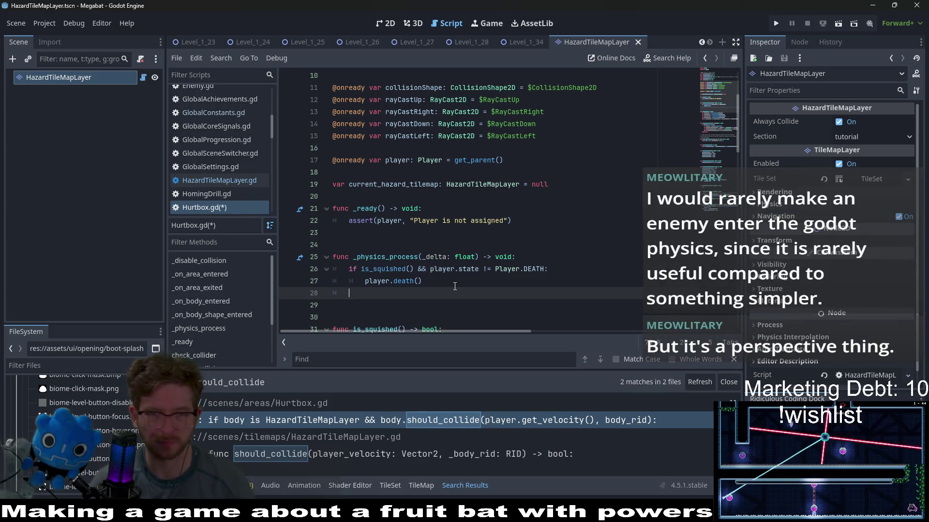
left_click_drag(547, 270, 409, 269)
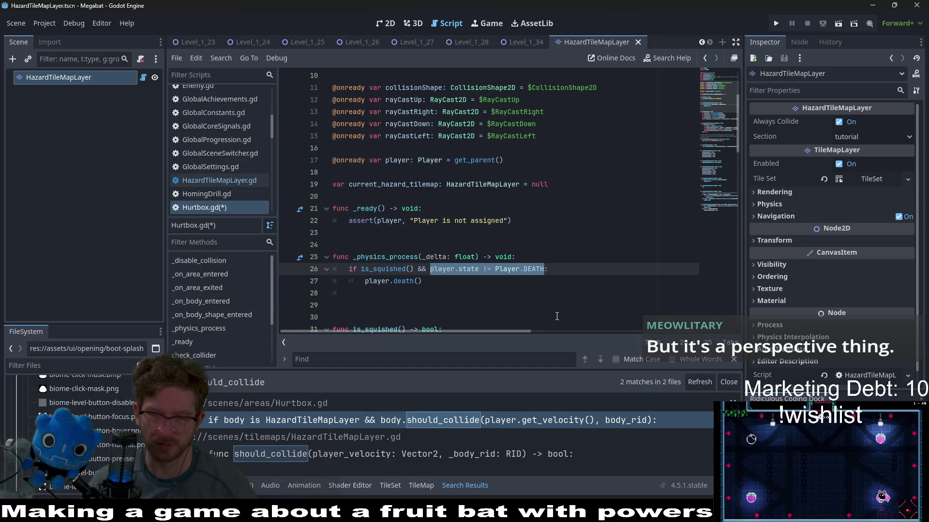
Move the player.state != Player.DEATH condition in front of is_squished() on line 26.
key("ctrl+x")
key("BackSpace")
key("BackSpace")
key("BackSpace")
key("ctrl+Left")
key("ctrl+v")
type("&&")
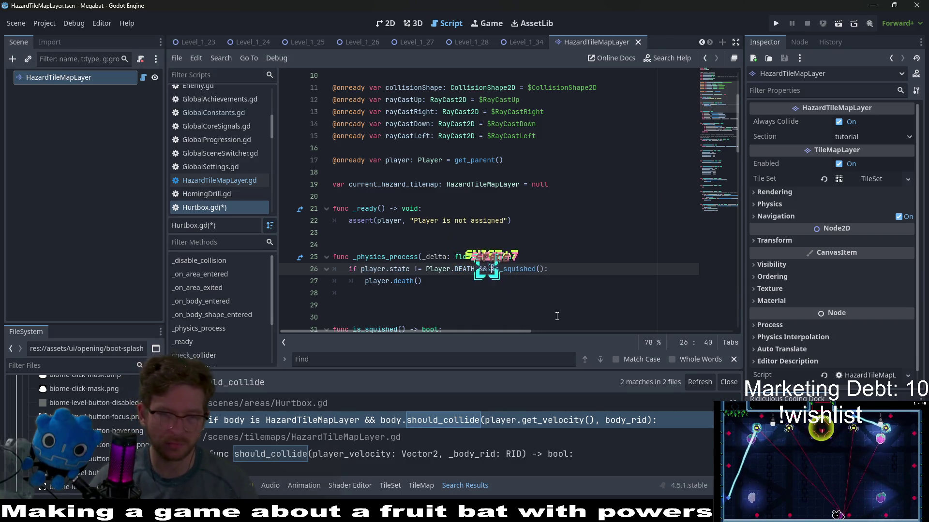
Start a second check on line 28: 'if player.state != Player.DEATH &&'.
key("Down")
key("Down")
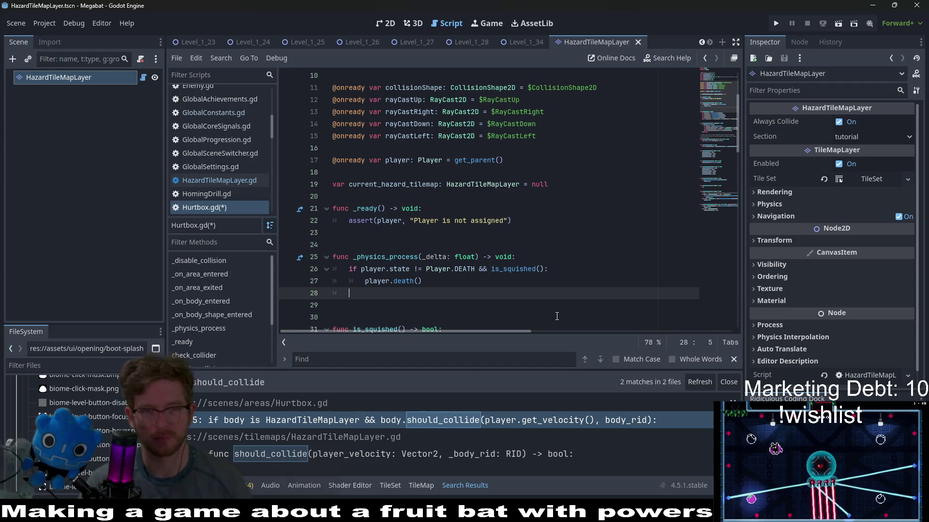
key("BackSpace")
type("if player.sta")
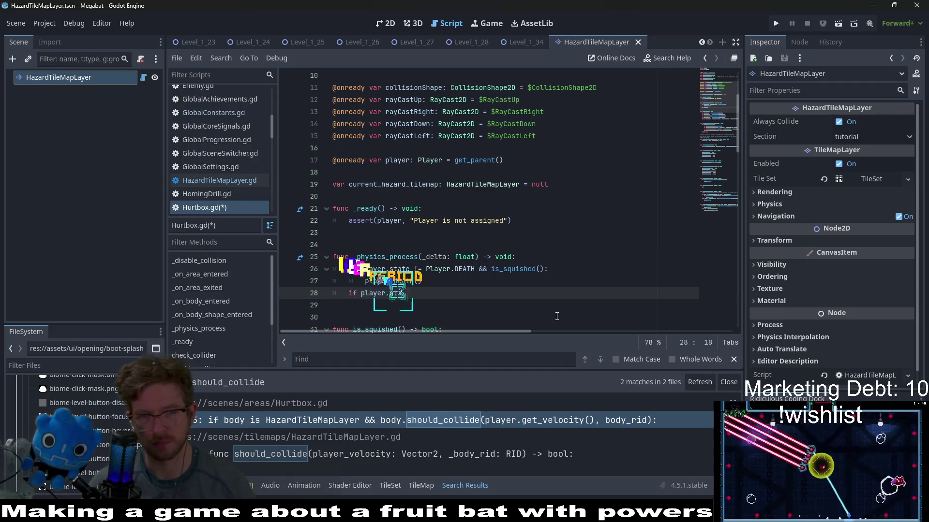
type("te !")
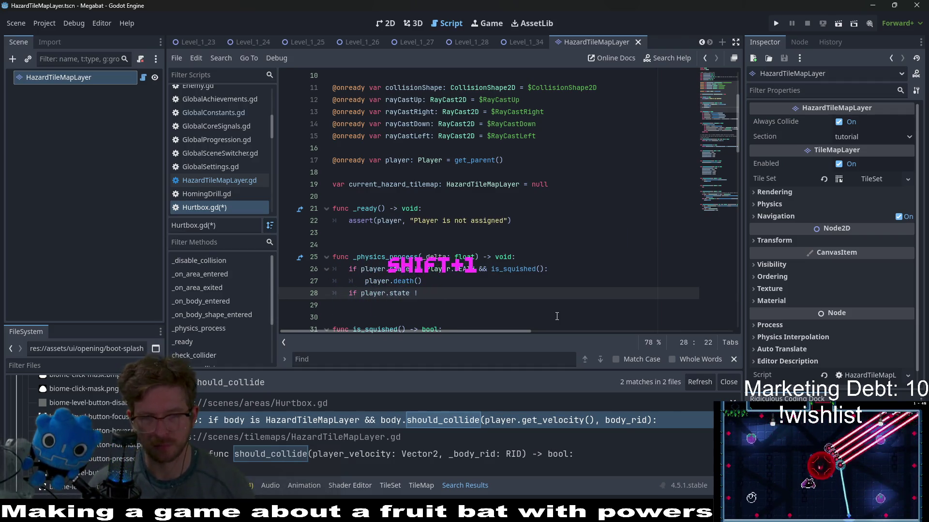
type("= Player")
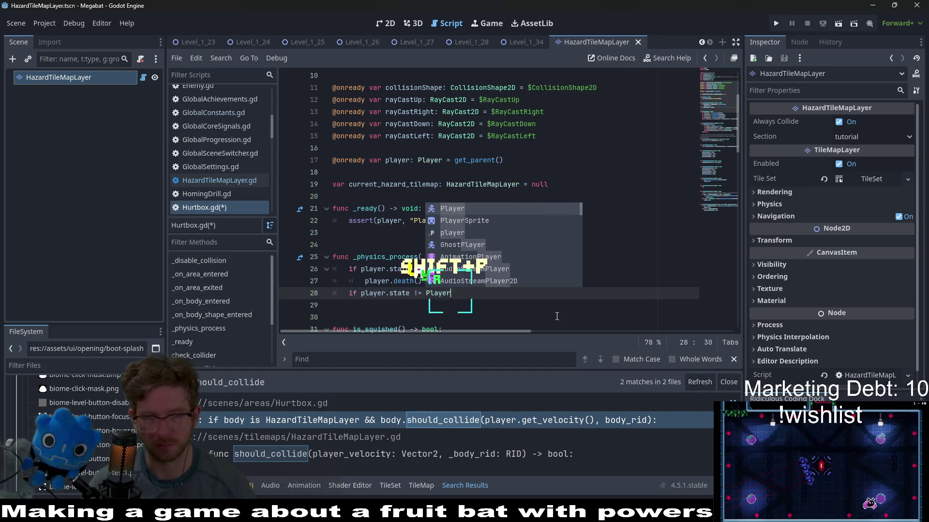
type(".DEA")
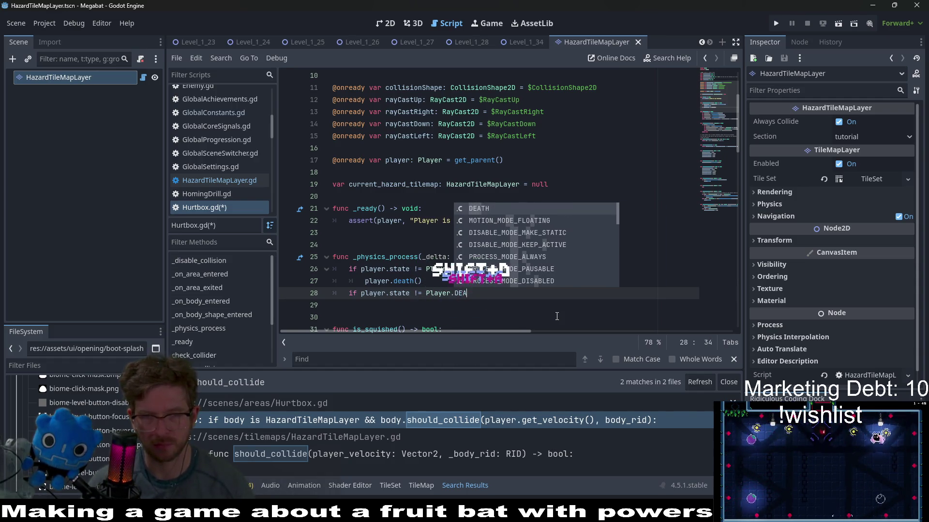
key("Return")
type("**")
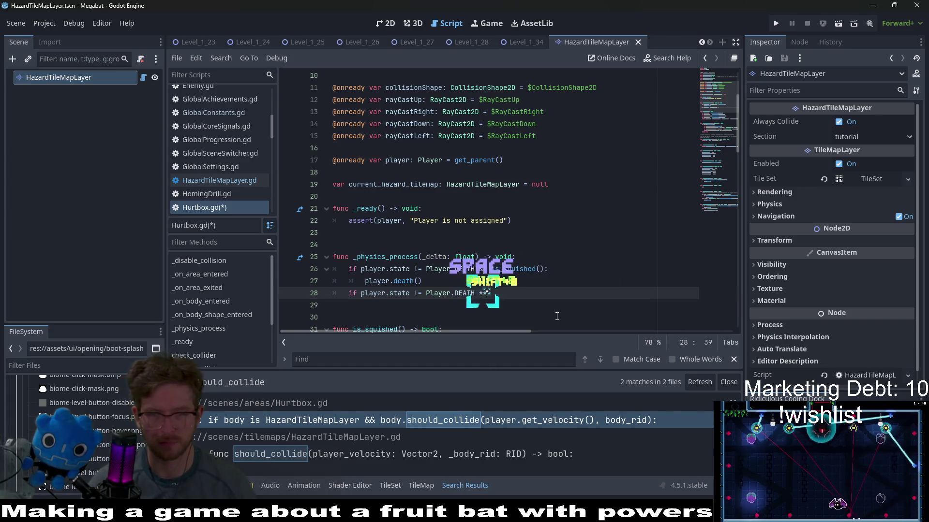
key("BackSpace")
key("BackSpace")
key("BackSpace")
type("&&")
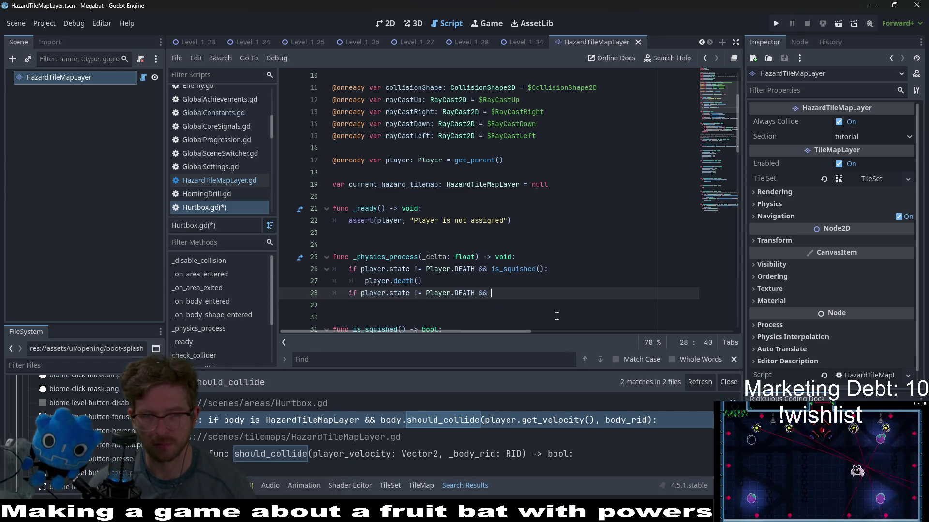
type(" i")
key("BackSpace")
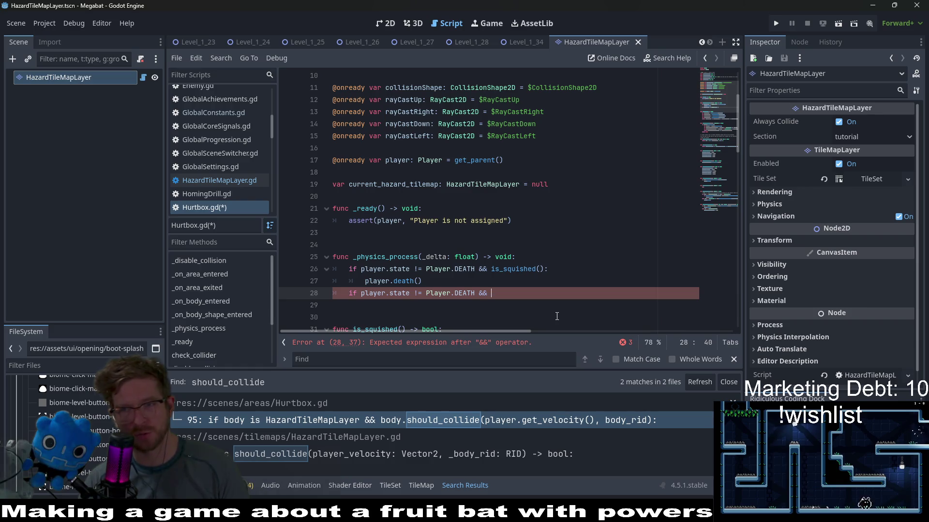
Append 'current_hazard_tilemap && current_hazard_tilemap' to line 28's condition.
type("ha")
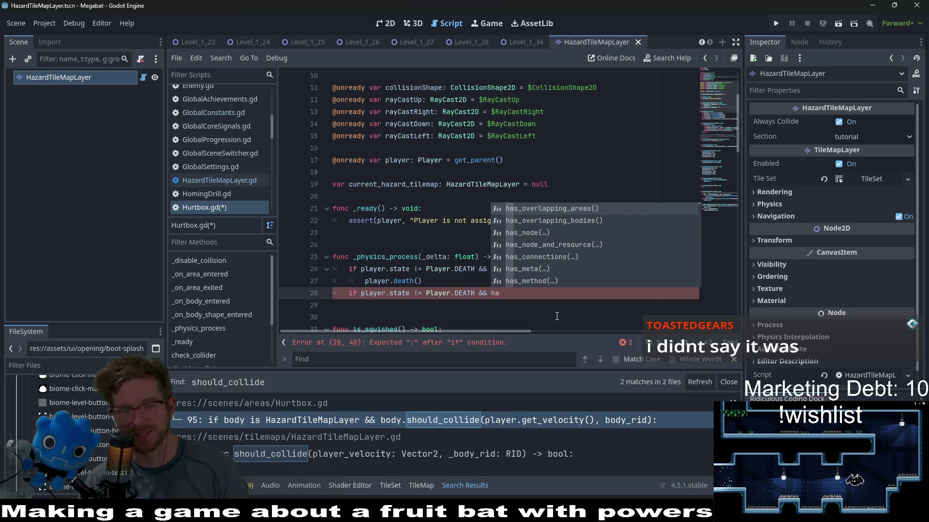
key("BackSpace")
key("BackSpace")
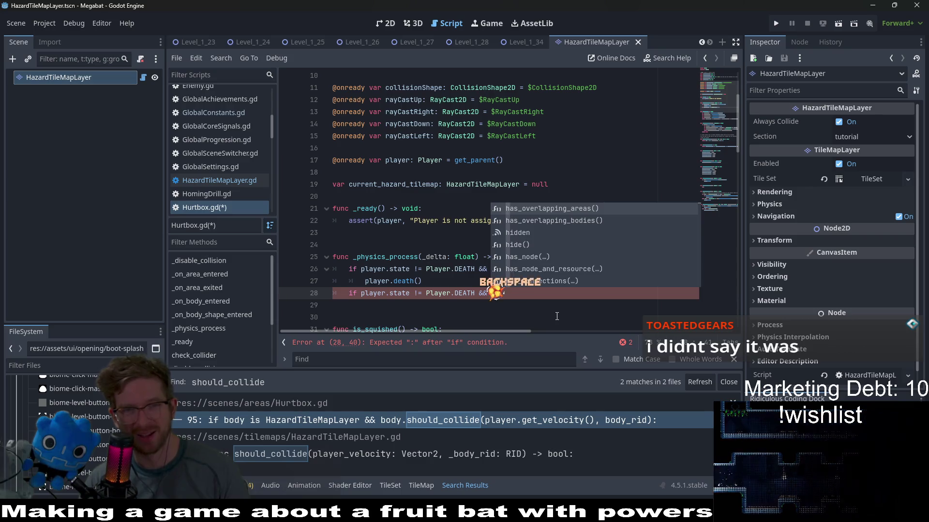
type("cur")
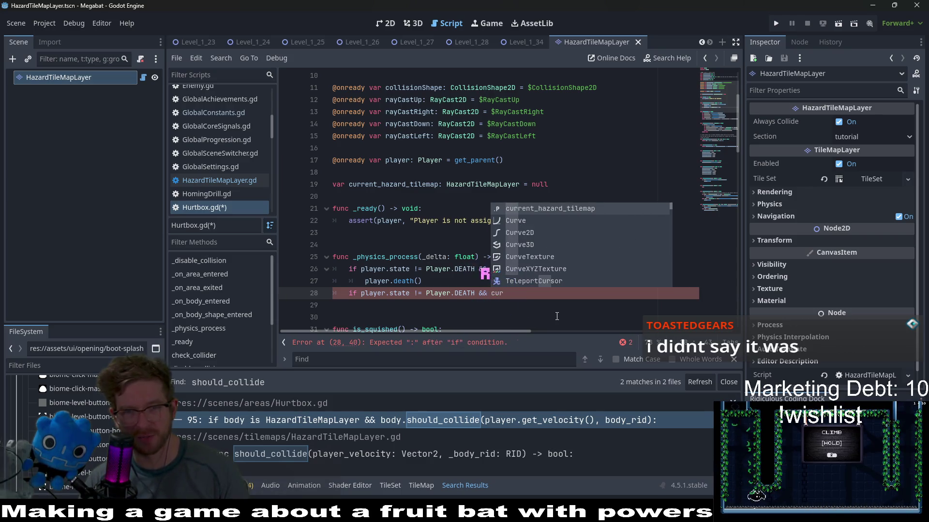
key("Return")
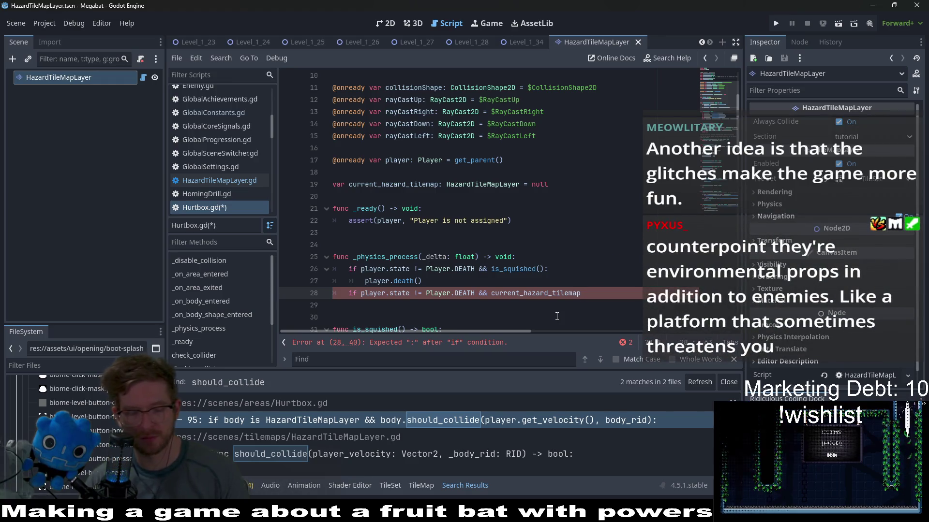
type(" &&")
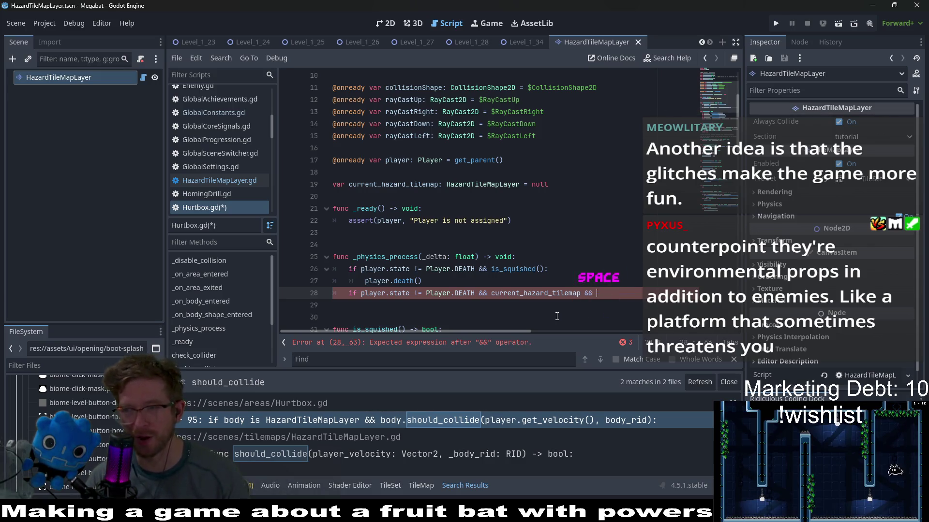
type(" current")
key("Return")
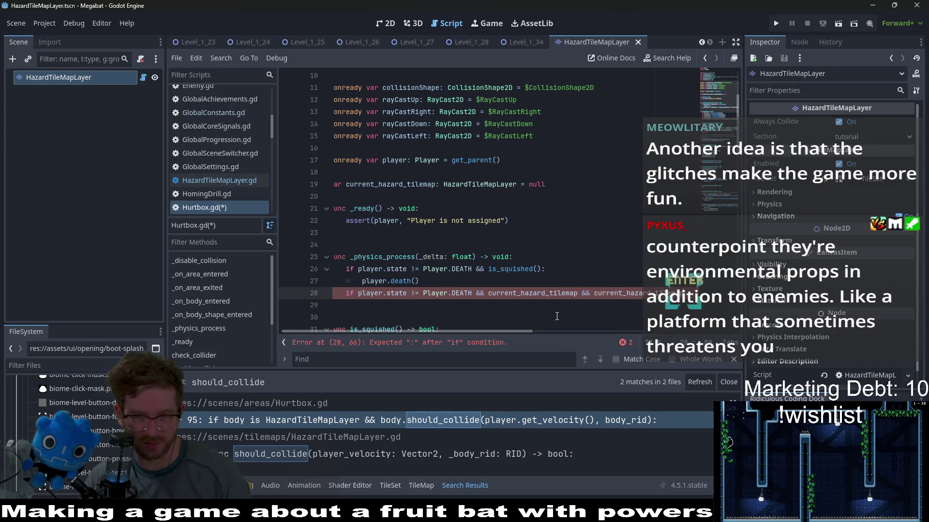
Add the '.should_collide(player.velocity, )' call to the line 28 condition.
type(".")
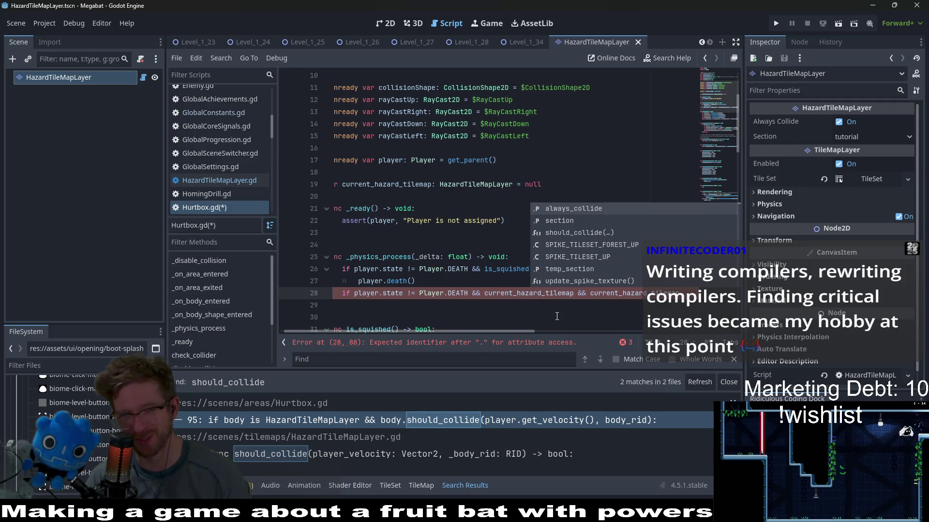
type("shoul")
key("Return")
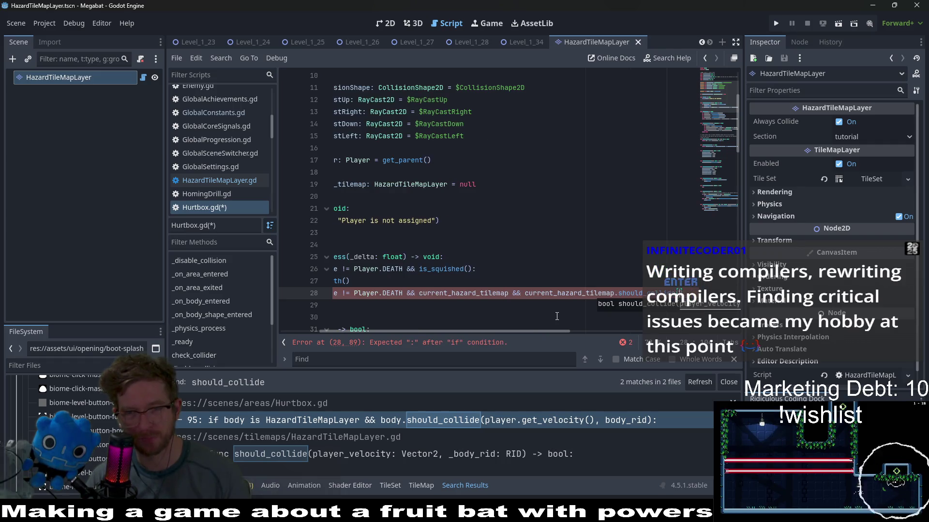
type("player_velocity")
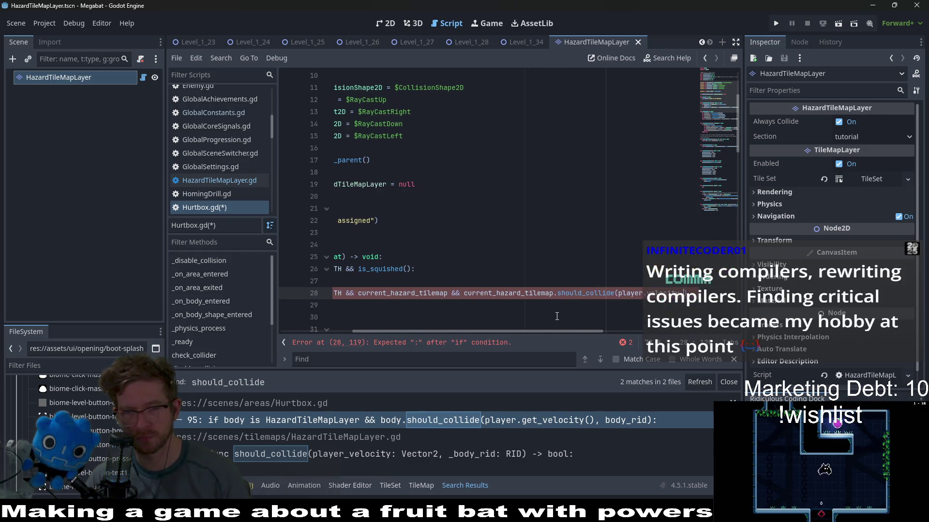
type(",")
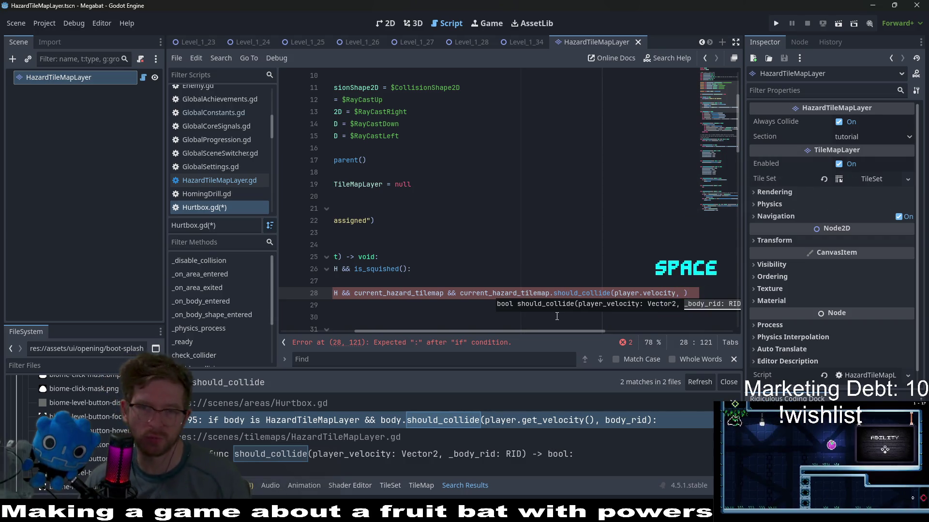
key("Home")
scroll(485, 316, "down", 10)
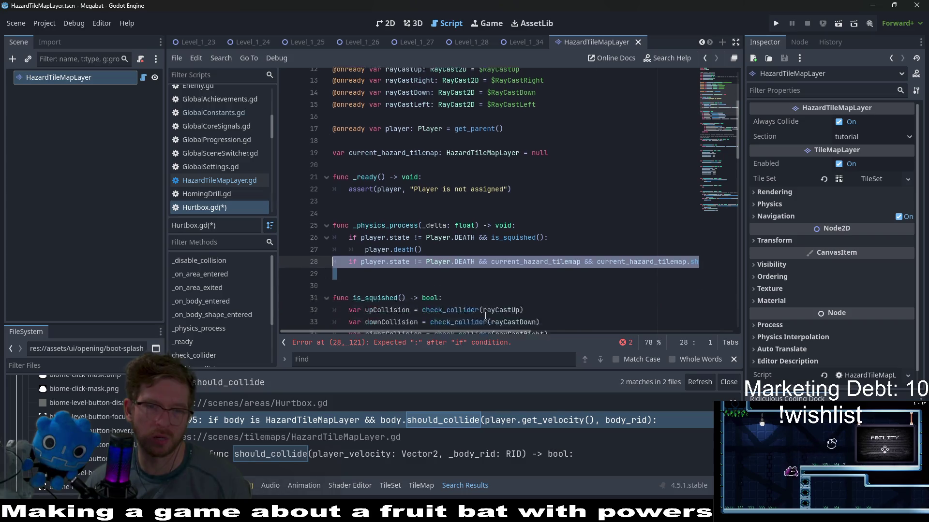
Add 'current_hazard_tilemap_rid = body_rid' below the tilemap assignment in _on_body_shape_entered and copy the name.
scroll(485, 315, "down", 13)
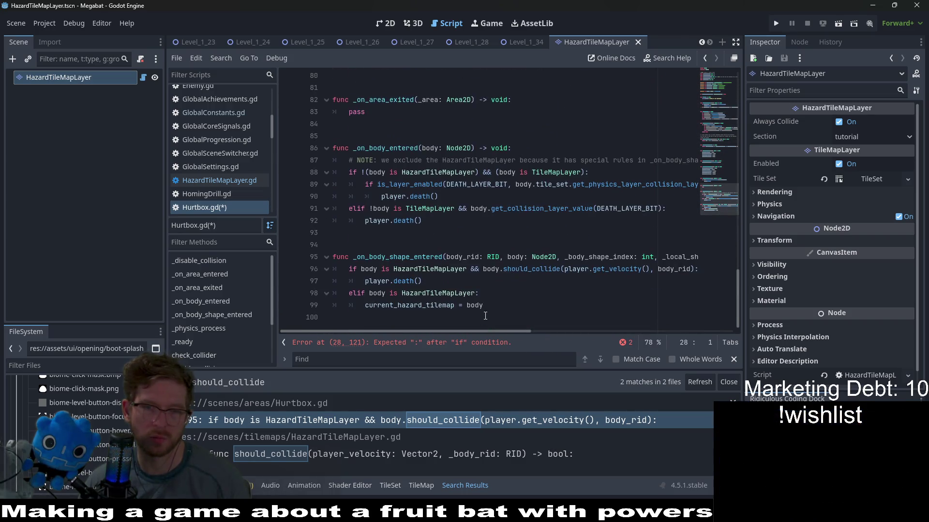
double_click(675, 269)
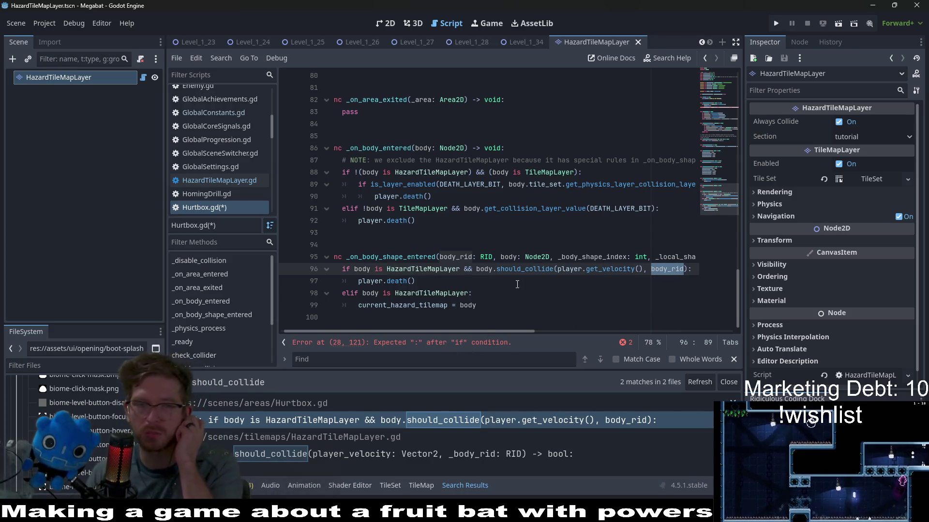
left_click(486, 307)
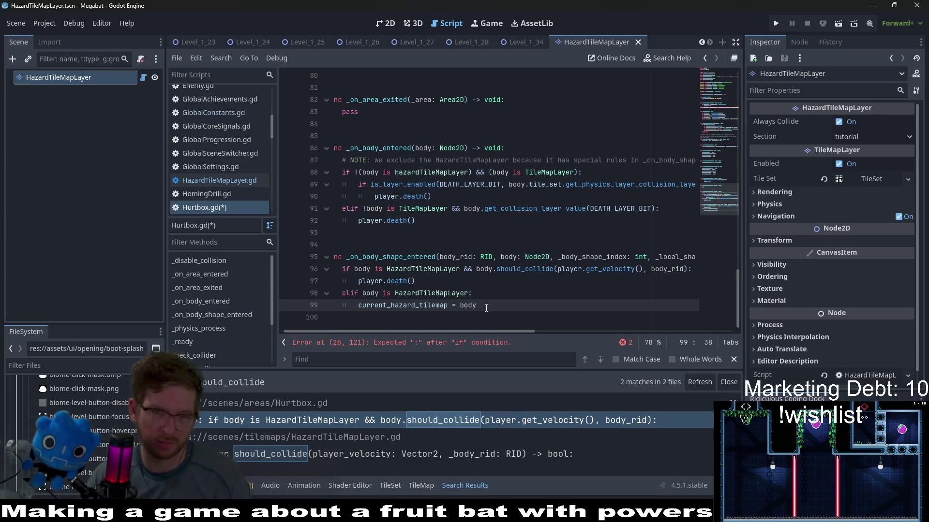
key("Return")
type("body_")
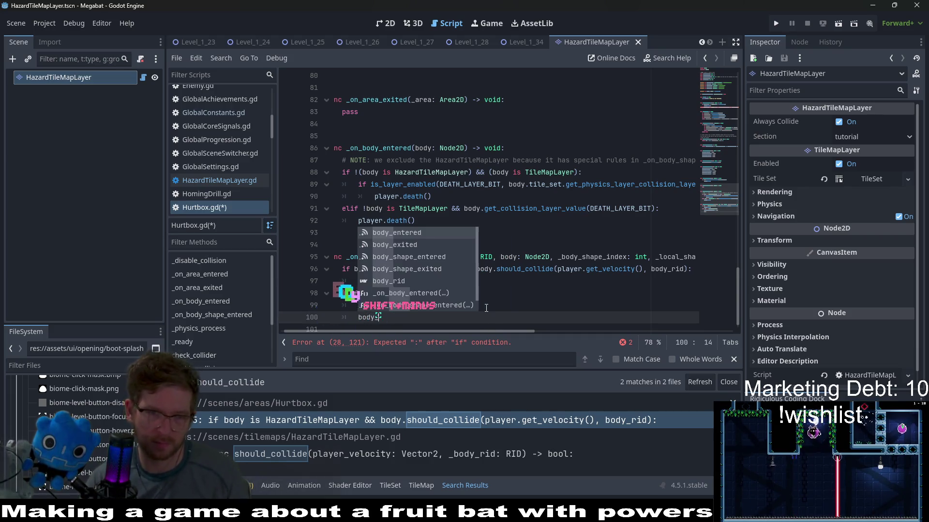
key("BackSpace")
key("BackSpace")
key("BackSpace")
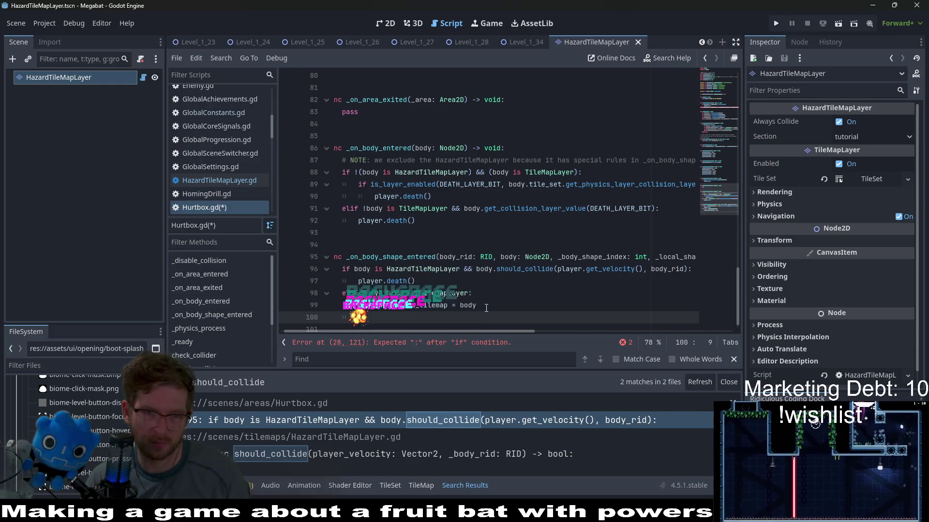
type("current_har")
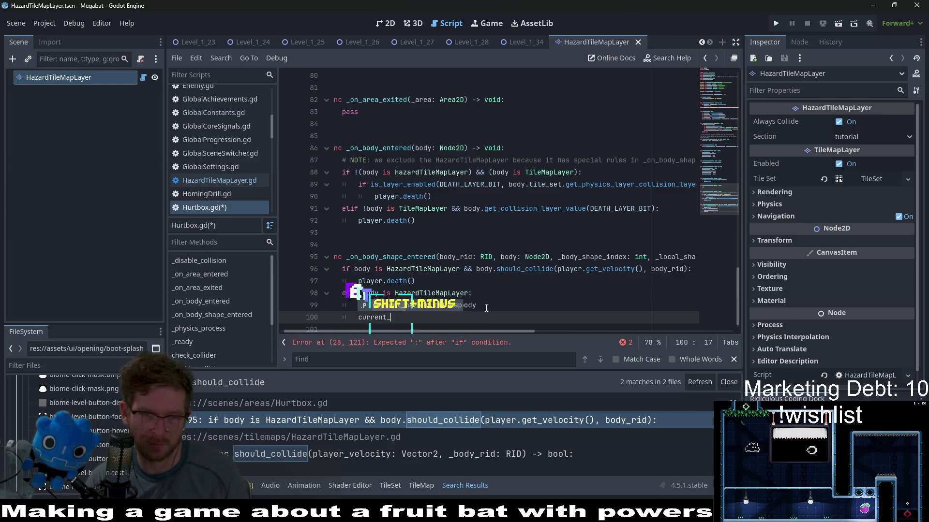
key("BackSpace")
type("zard-")
key("BackSpace")
type("_til")
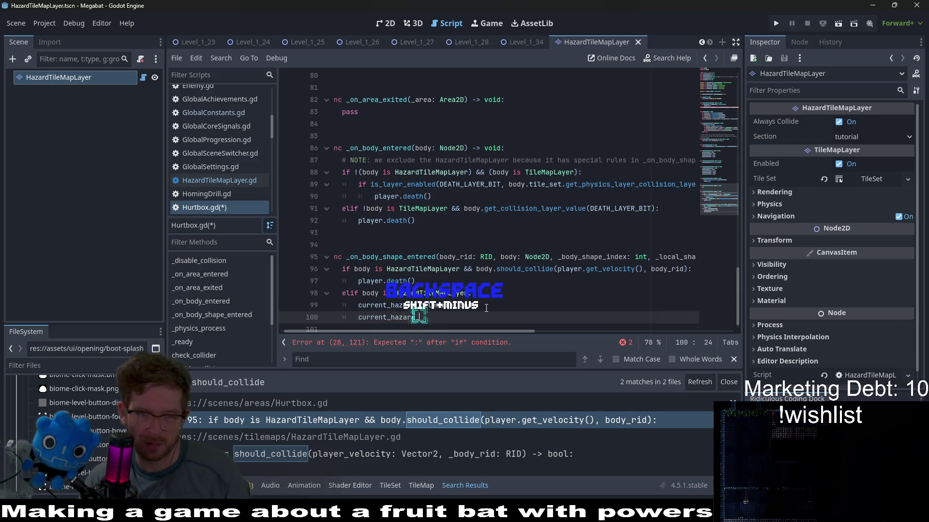
key("BackSpace")
type("lemap")
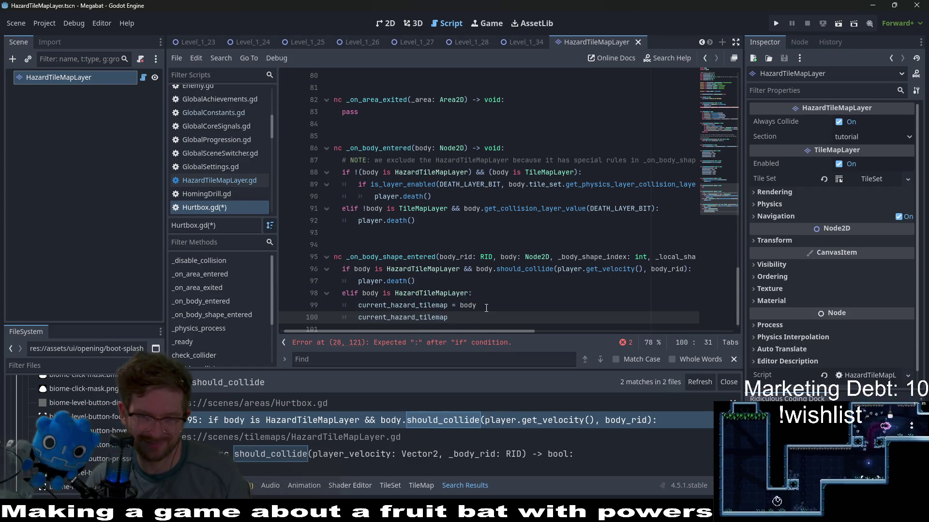
type("_")
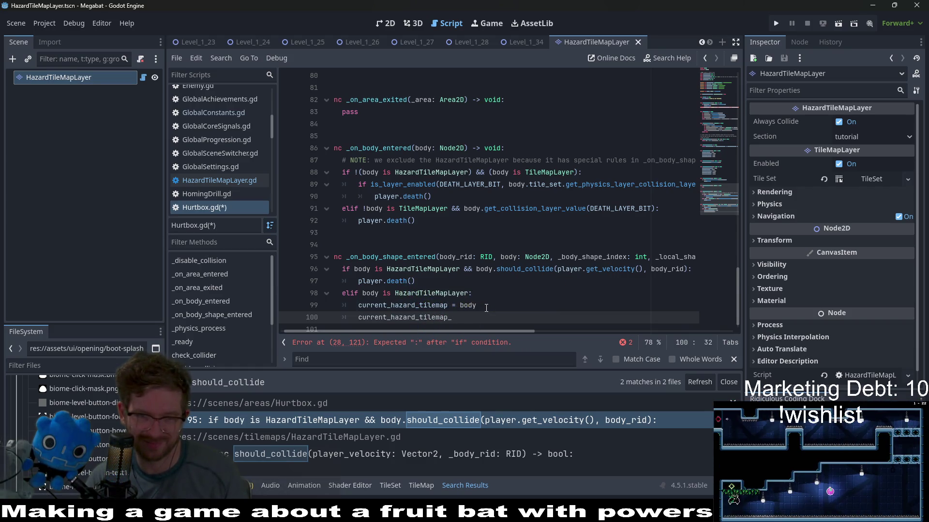
type("rid = body")
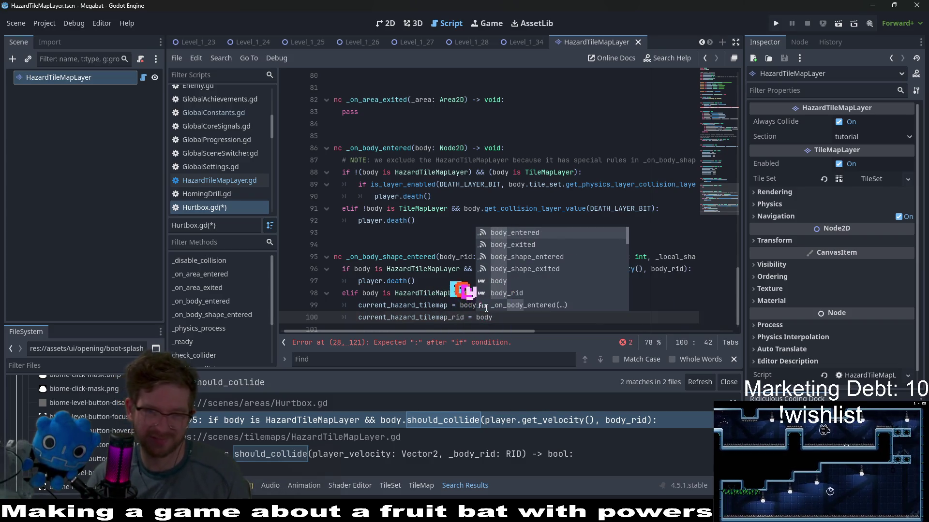
type("_rid")
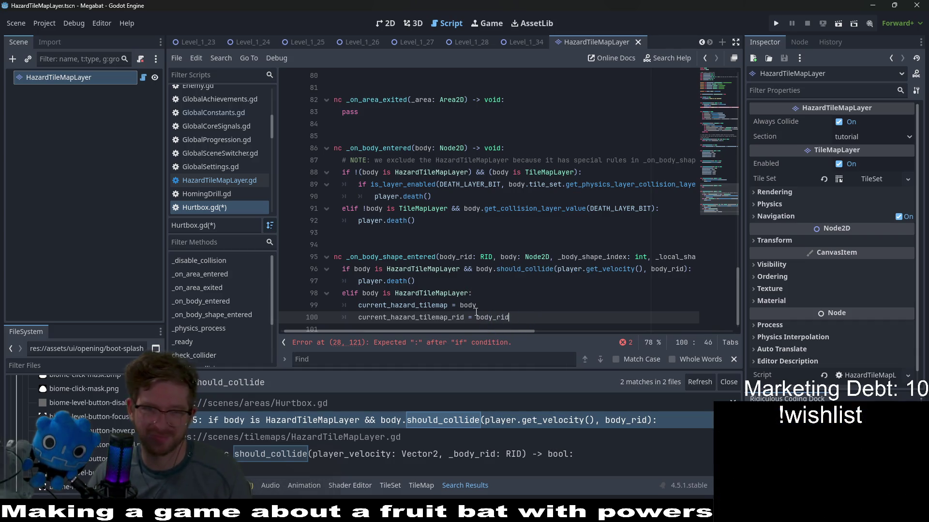
double_click(438, 315)
key("ctrl+c")
scroll(425, 191, "up", 15)
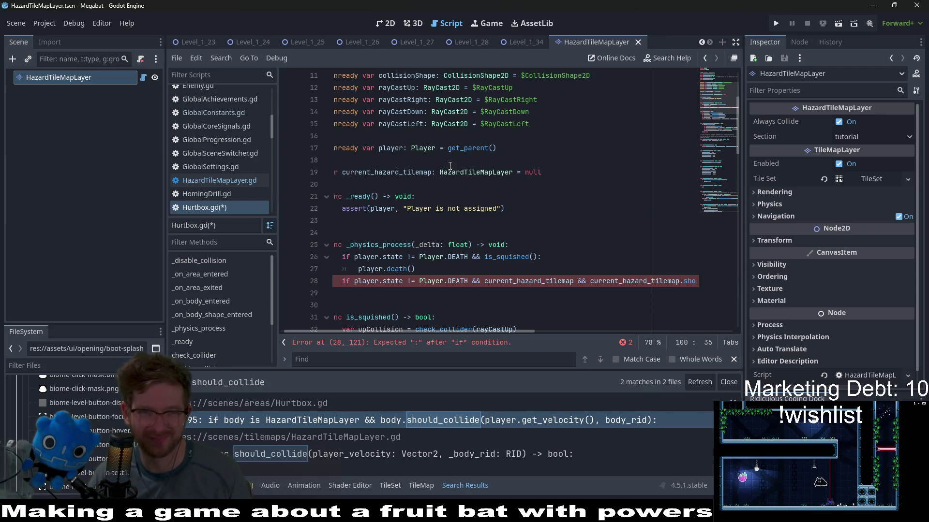
Declare 'var current_hazard_tilemap_rid: RID = null' on line 20.
left_click(552, 172)
key("Return")
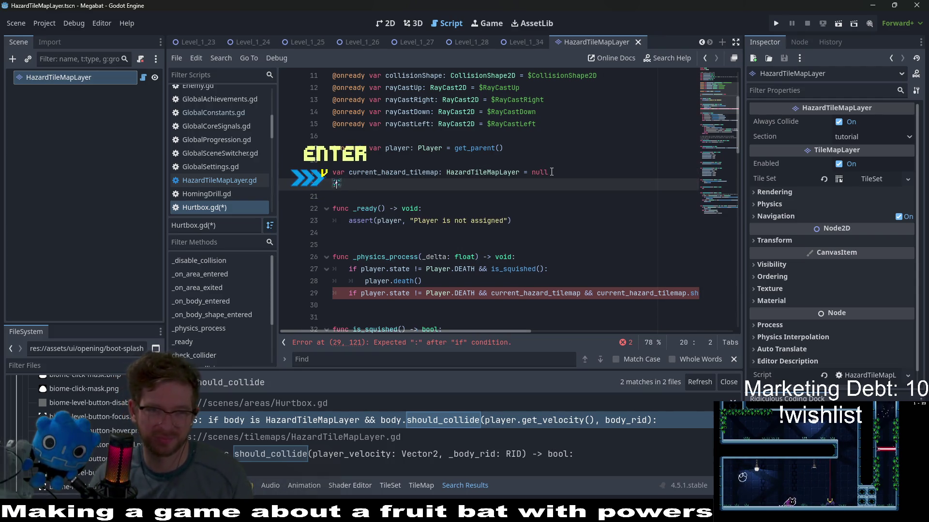
type("var")
key("ctrl+v")
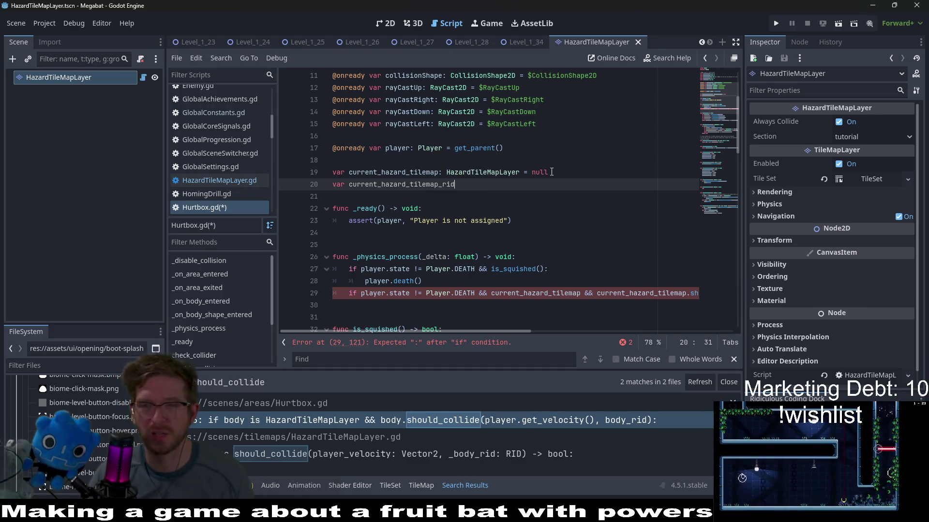
type(": R")
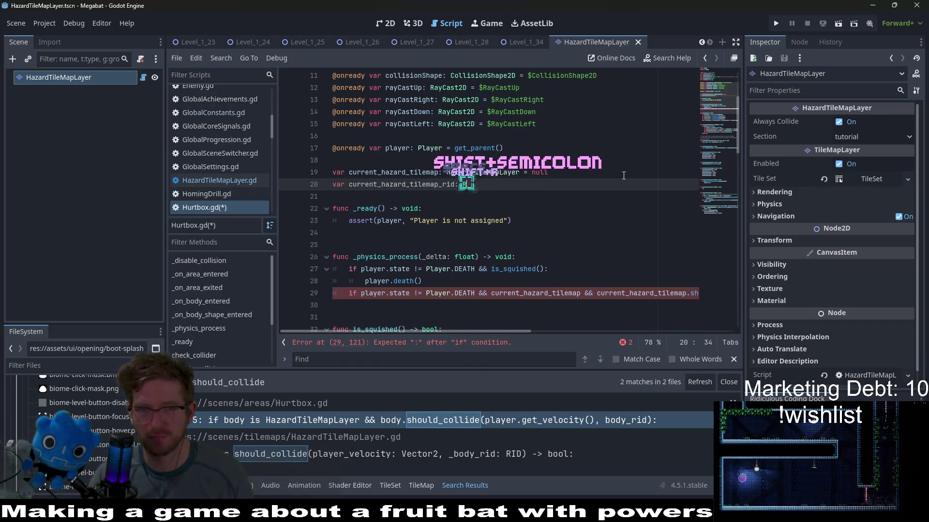
type("ID = null")
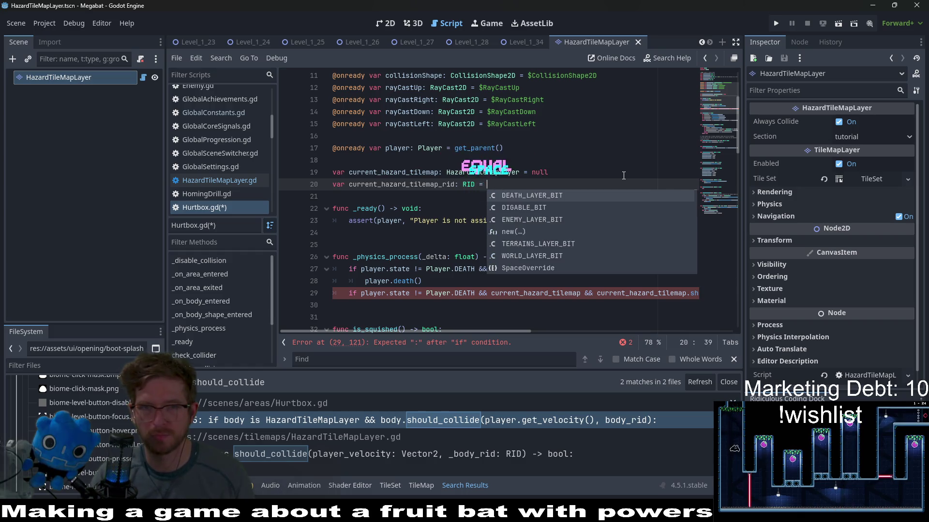
key("Escape")
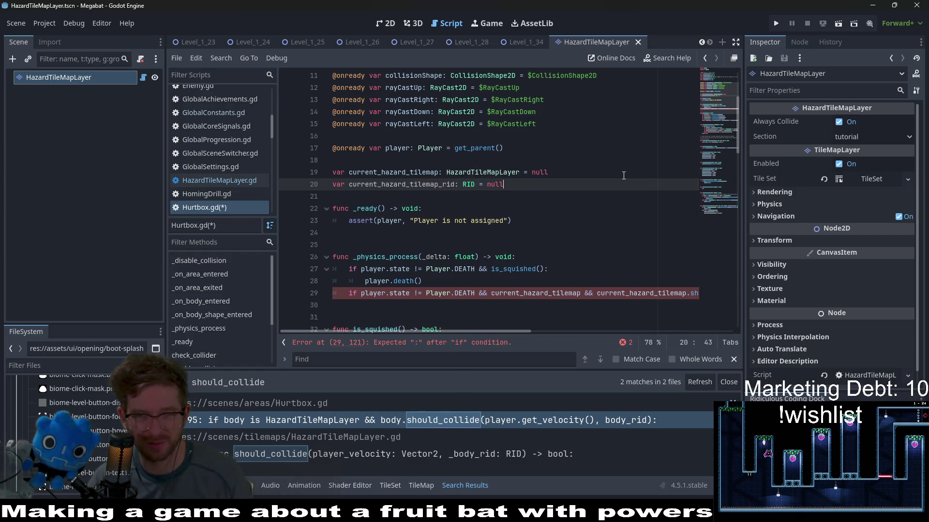
Paste current_hazard_tilemap_rid as should_collide's second argument on line 29.
scroll(494, 332, "right", 5)
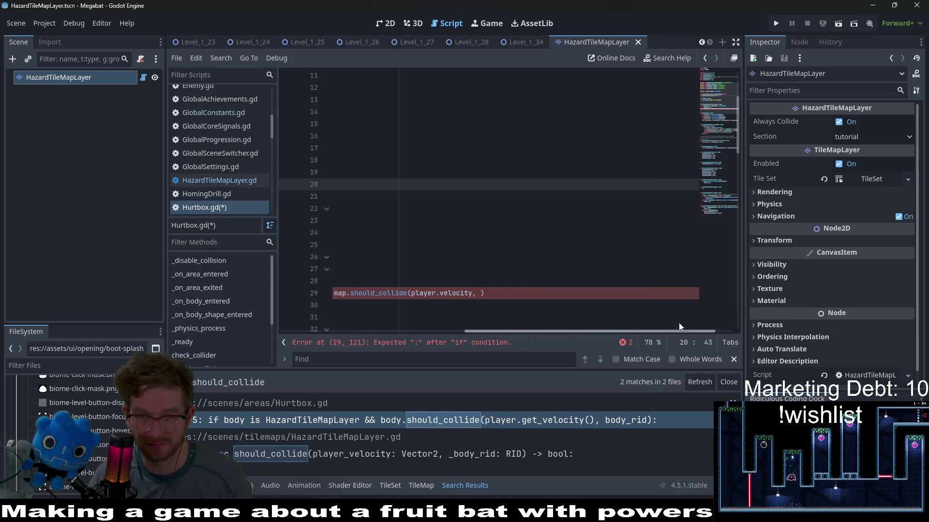
left_click(479, 293)
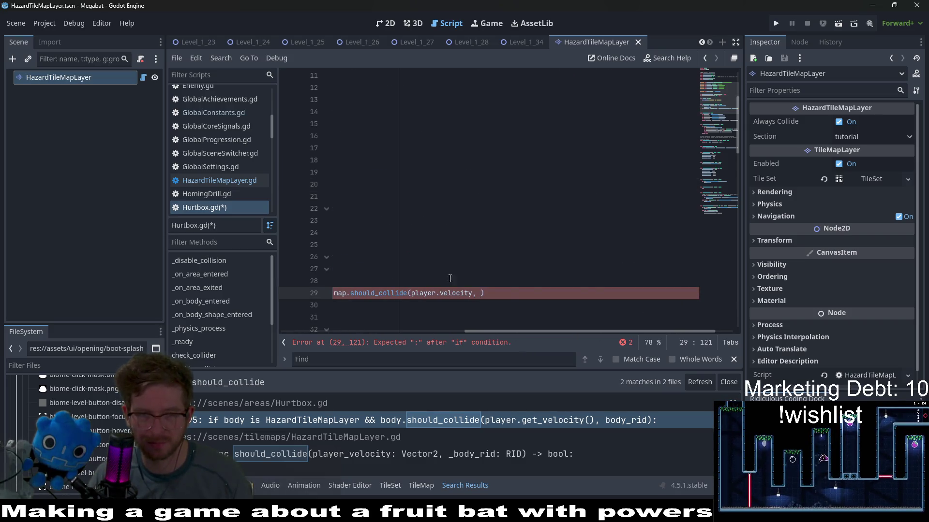
left_click_drag(443, 281, 338, 257)
double_click(401, 184)
mouse_move(523, 333)
left_mouse_down()
mouse_move(590, 325)
mouse_move(640, 300)
left_mouse_up()
left_click(578, 293)
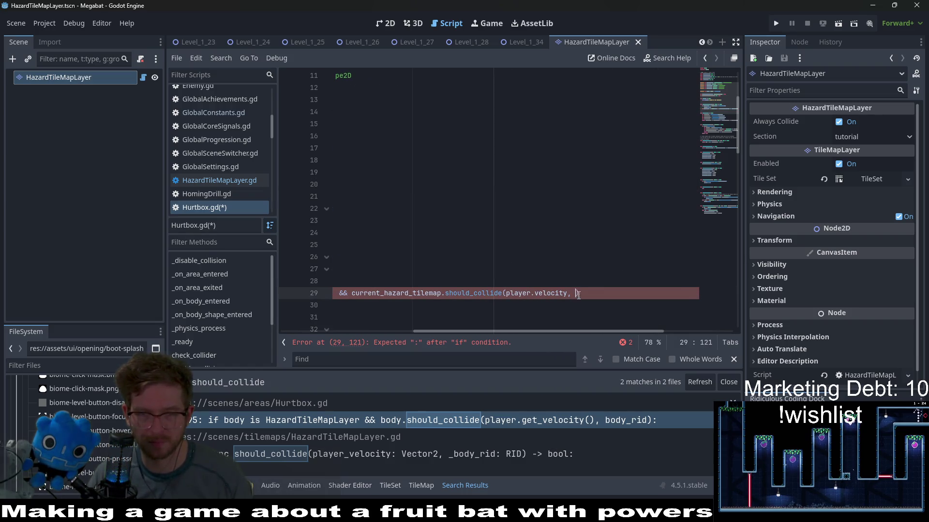
key("ctrl+v")
left_click_drag(538, 334, 405, 333)
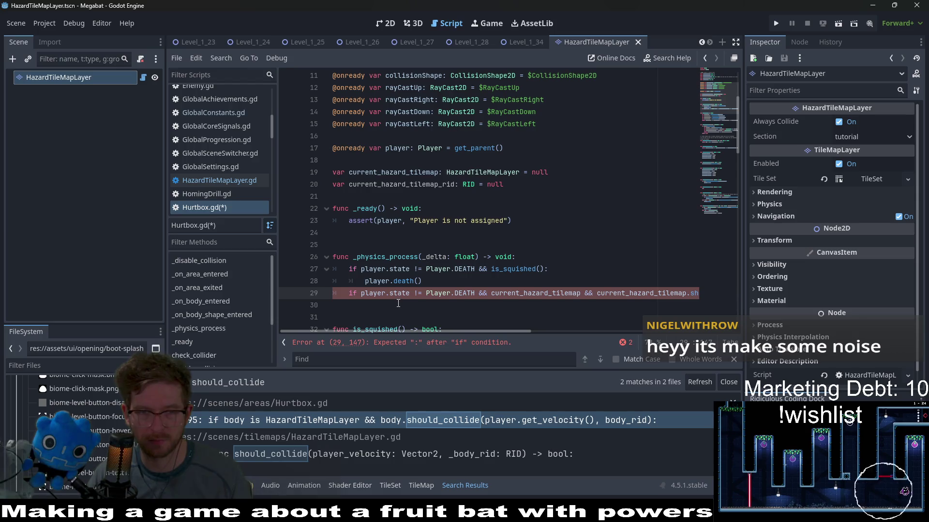
Move the should_collide call out of line 29's condition onto its own line 30, ending line 29 with a colon.
mouse_move(509, 330)
left_mouse_down()
mouse_move(636, 325)
mouse_move(590, 326)
left_mouse_up()
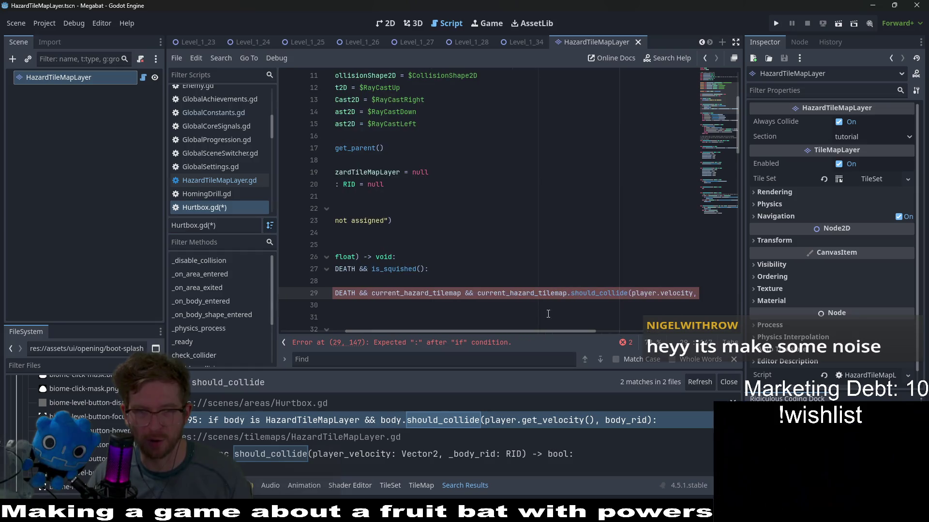
left_click_drag(481, 294, 752, 295)
key("ctrl+x")
key("BackSpace")
key("BackSpace")
key("BackSpace")
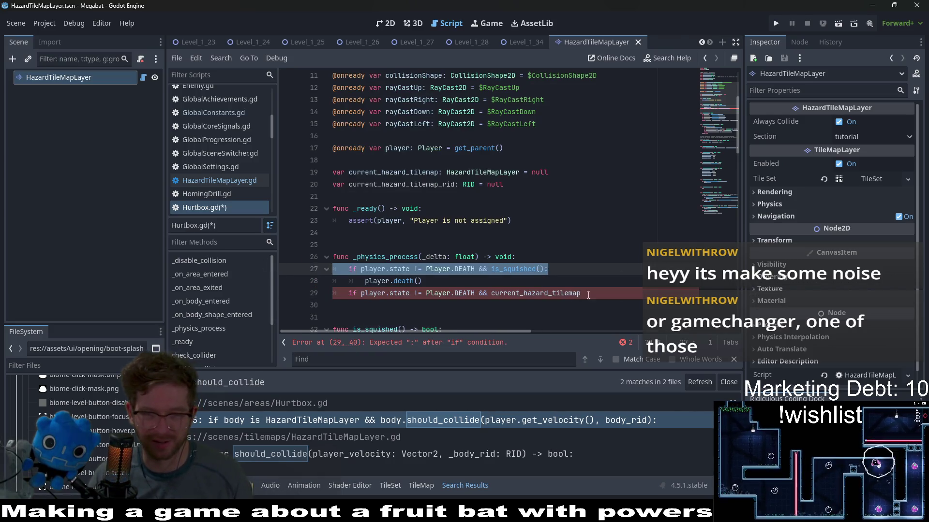
type(":")
key("Return")
key("ctrl+v")
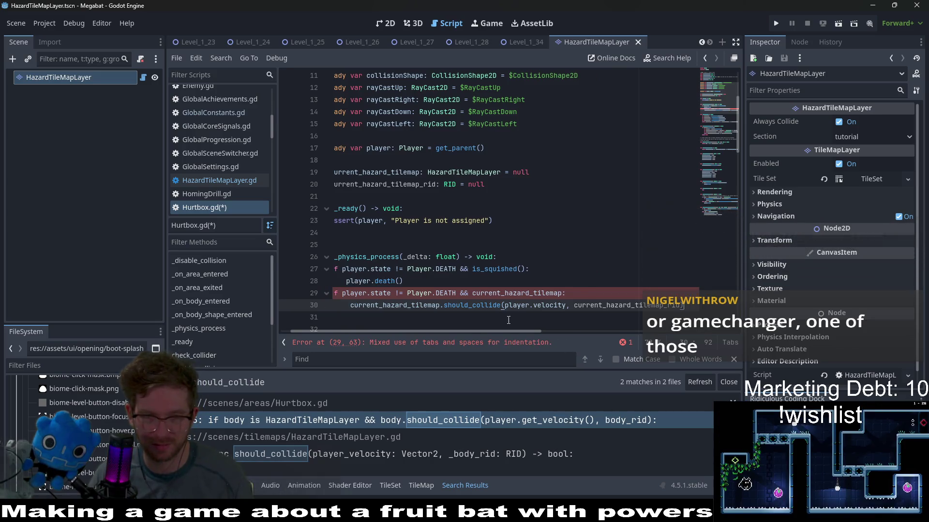
Fix the tab/space indentation of lines 29 and 30.
key("shift+Home")
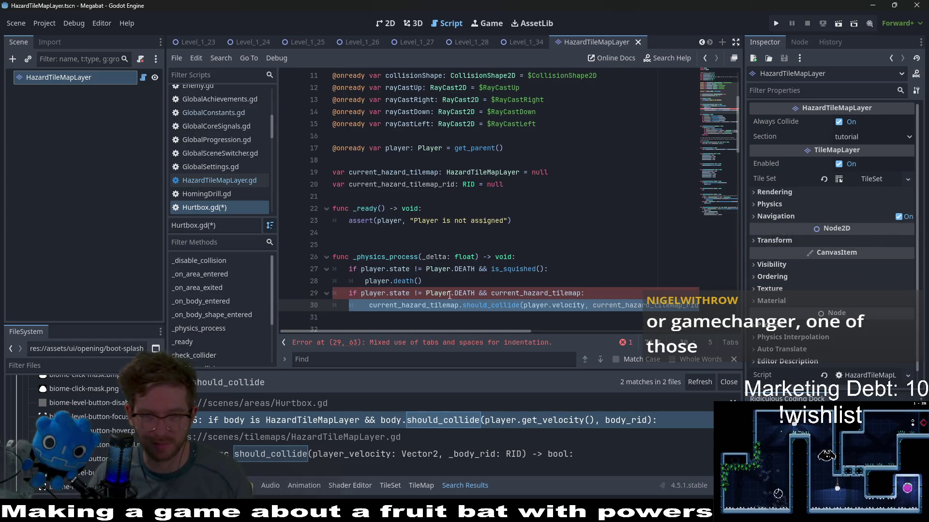
left_click(598, 291)
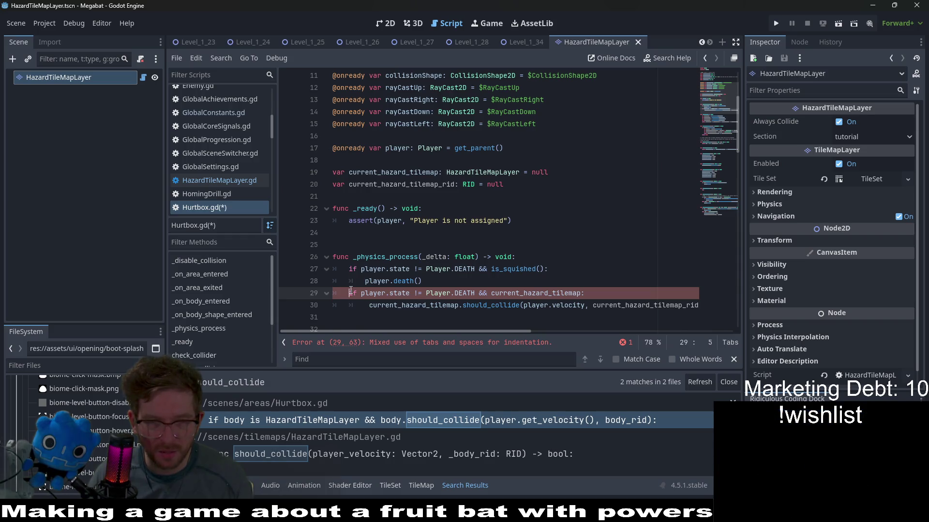
key("BackSpace")
key("BackSpace")
key("Return")
key("BackSpace")
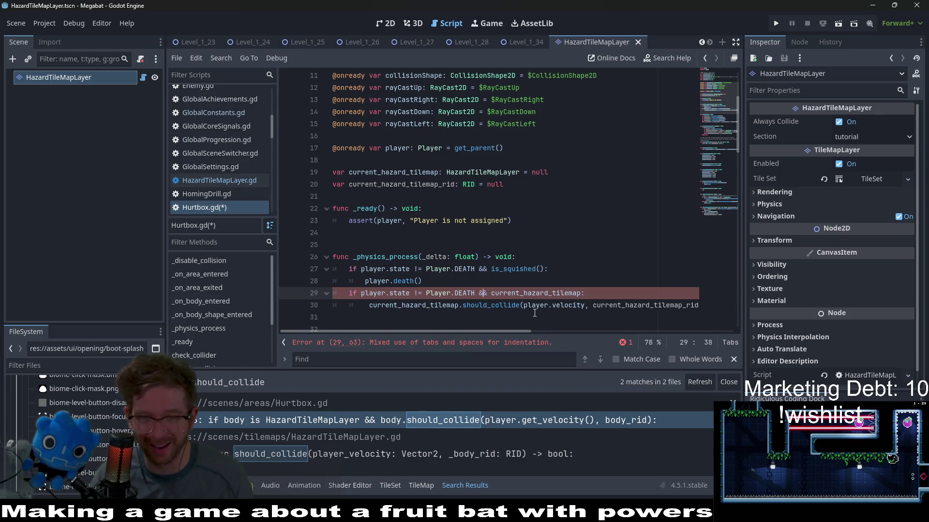
key("Down")
key("ctrl+Right")
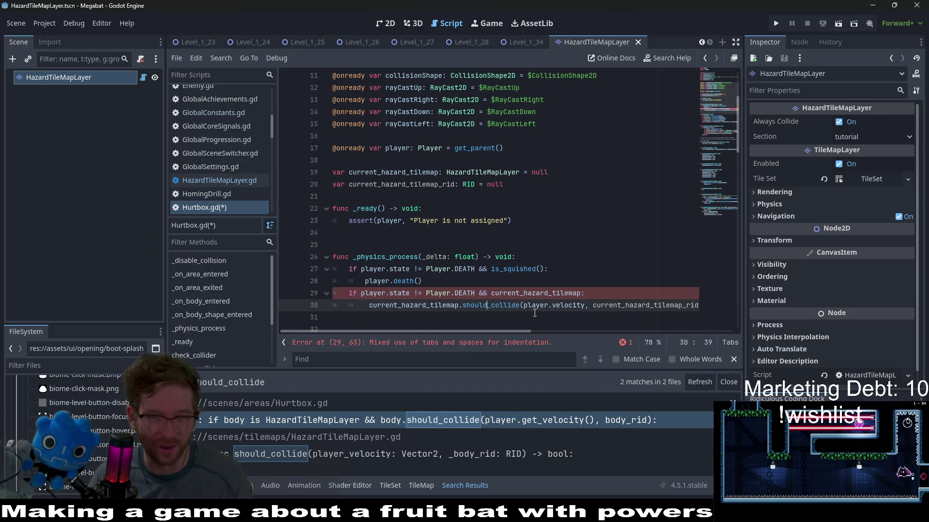
key("BackSpace")
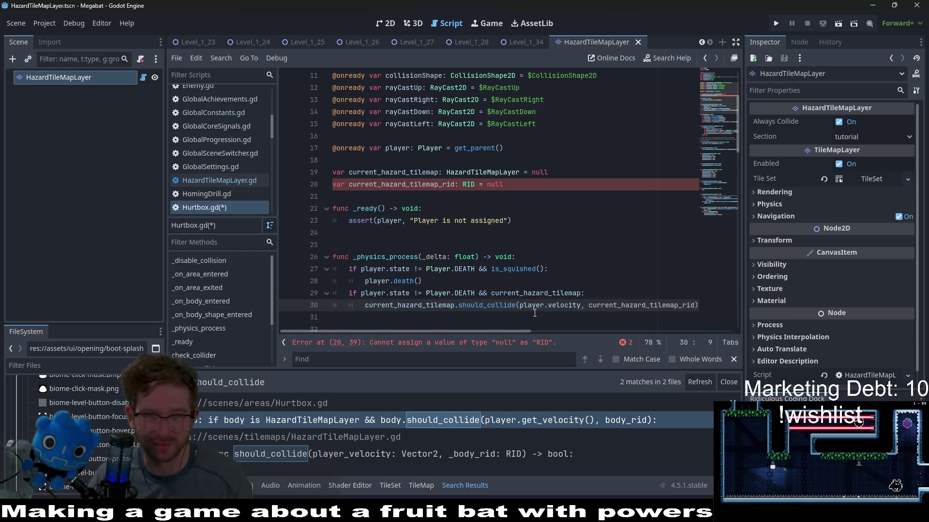
Inspect the reported error on line 20's current_hazard_tilemap_rid declaration.
left_click(532, 344)
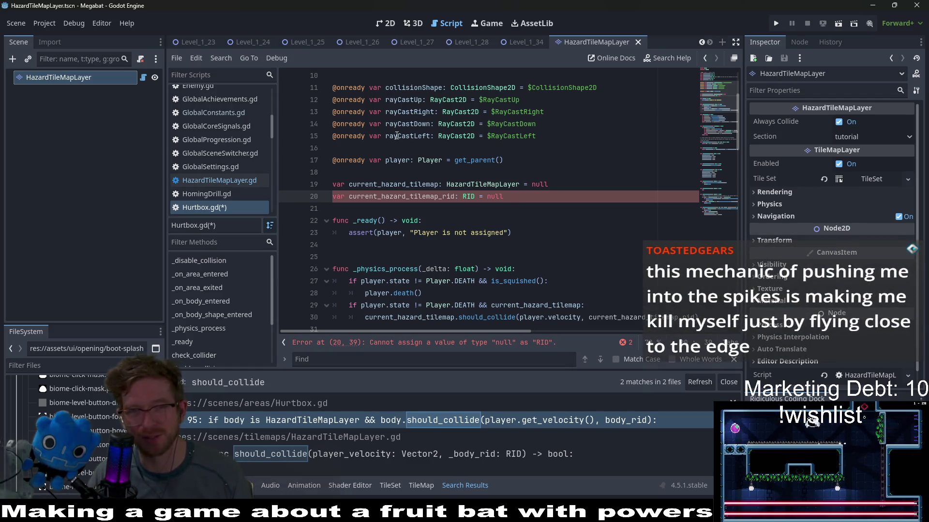
left_click(525, 189)
left_click(525, 192)
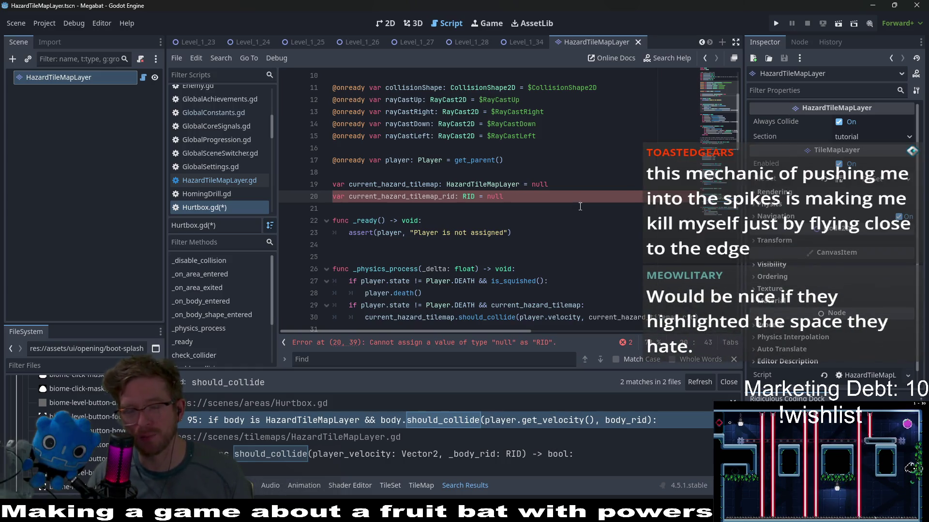
double_click(402, 198)
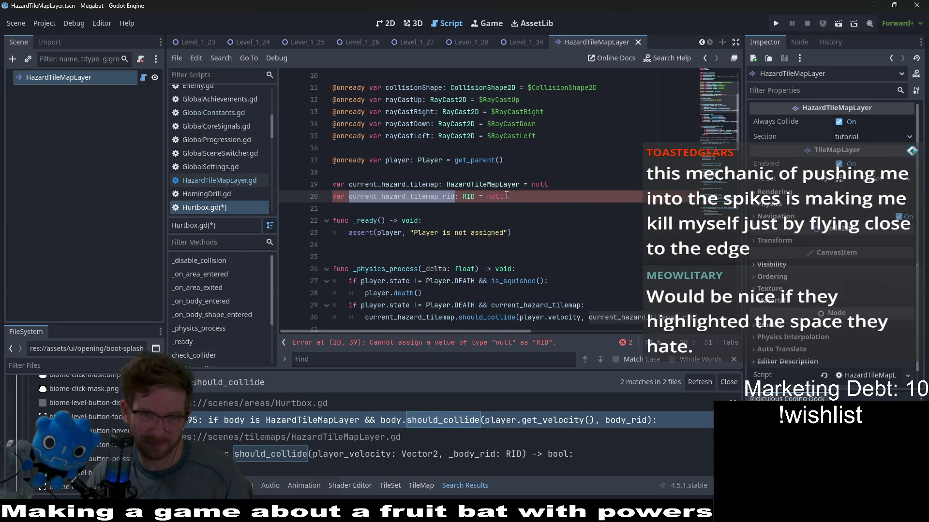
left_click(395, 204)
double_click(402, 197)
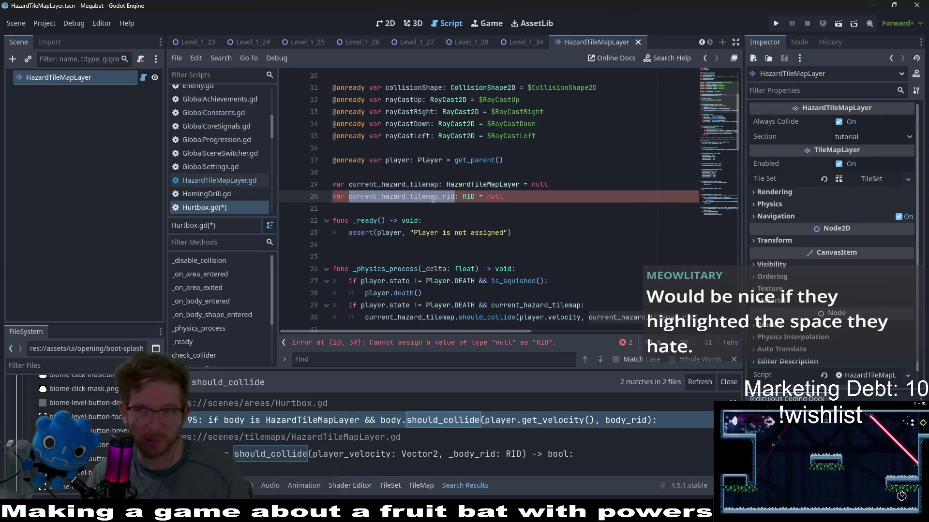
left_click(527, 196)
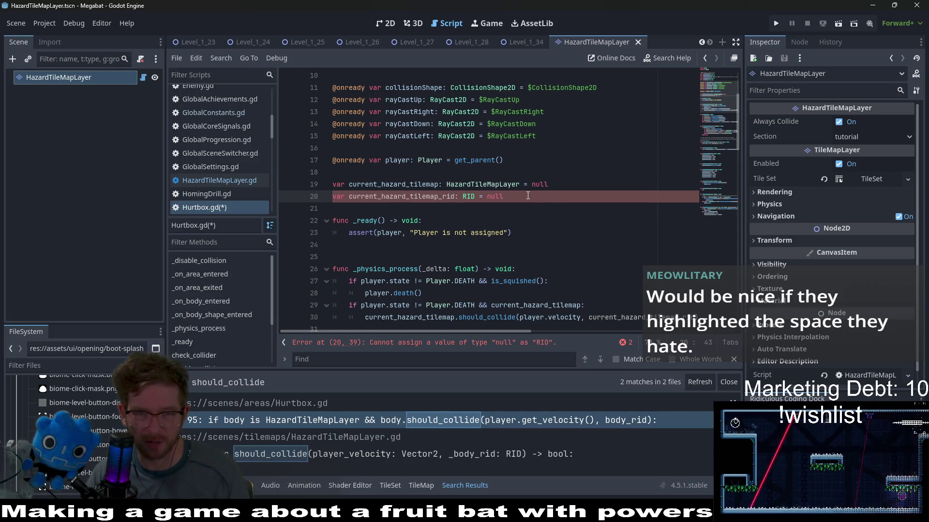
double_click(424, 196)
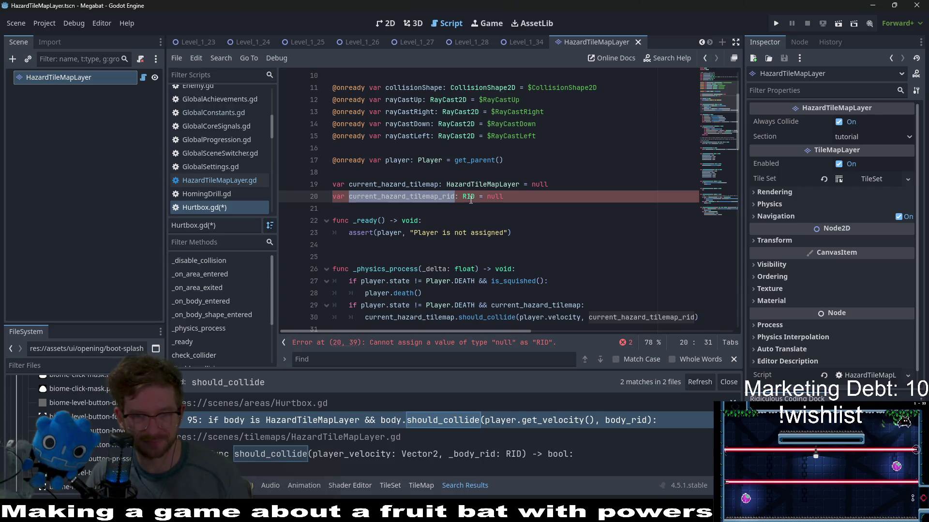
Read the RID class documentation, then open HazardTileMapLayer.gd from the scene node.
mouse_move(471, 200)
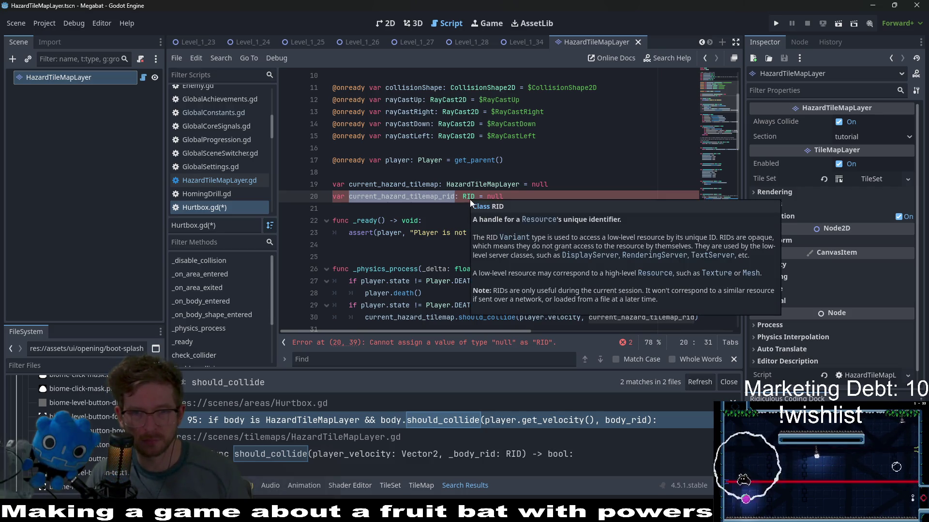
left_click(517, 180)
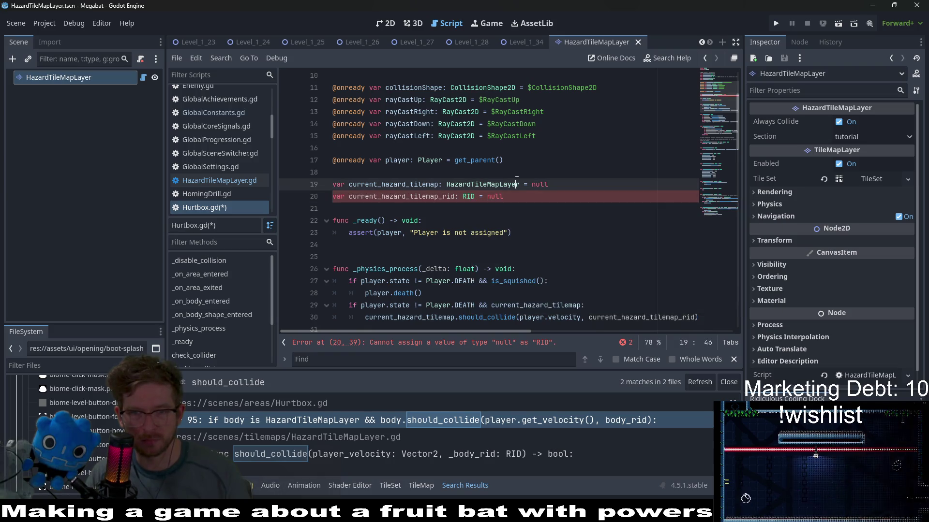
double_click(495, 196)
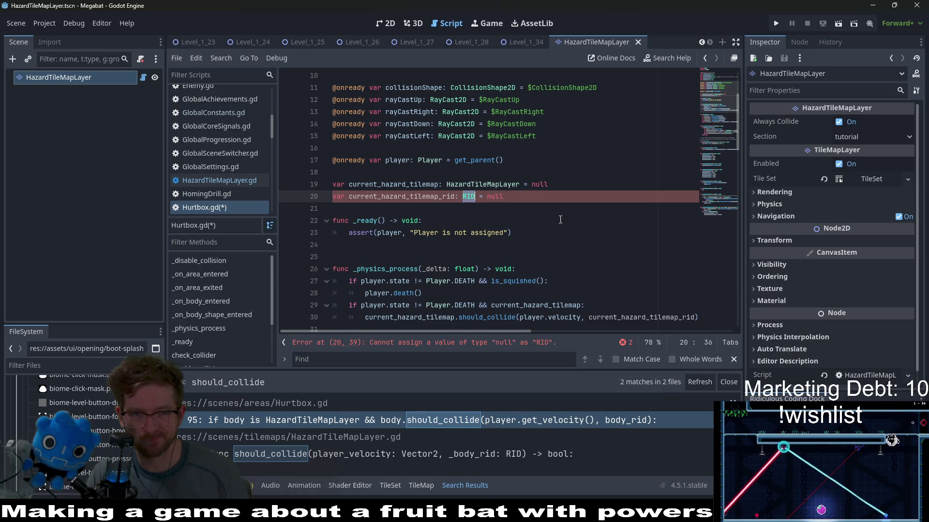
left_click(469, 197, "ctrl")
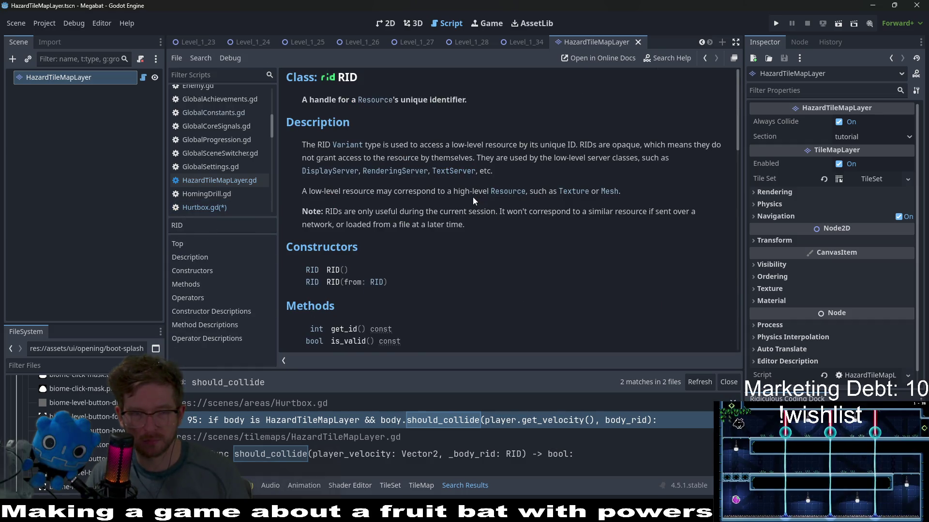
scroll(473, 197, "down", 3)
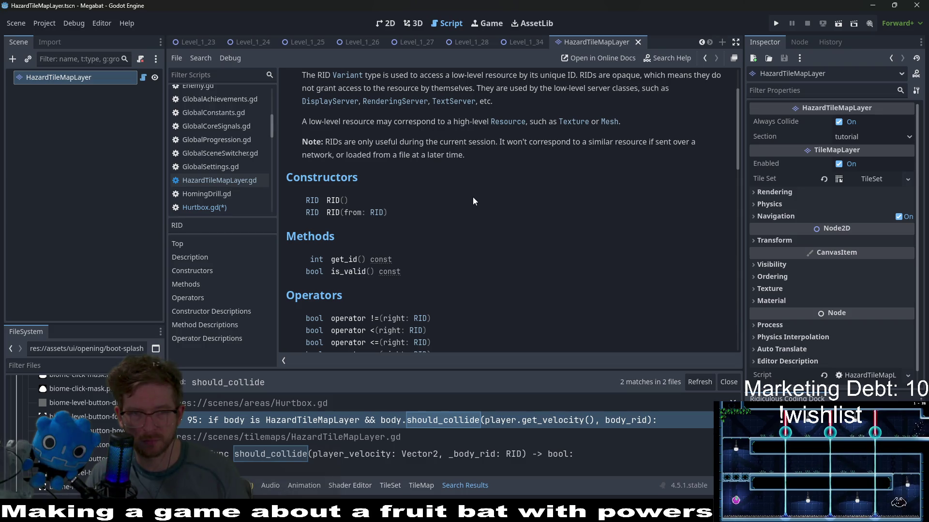
scroll(473, 199, "up", 3)
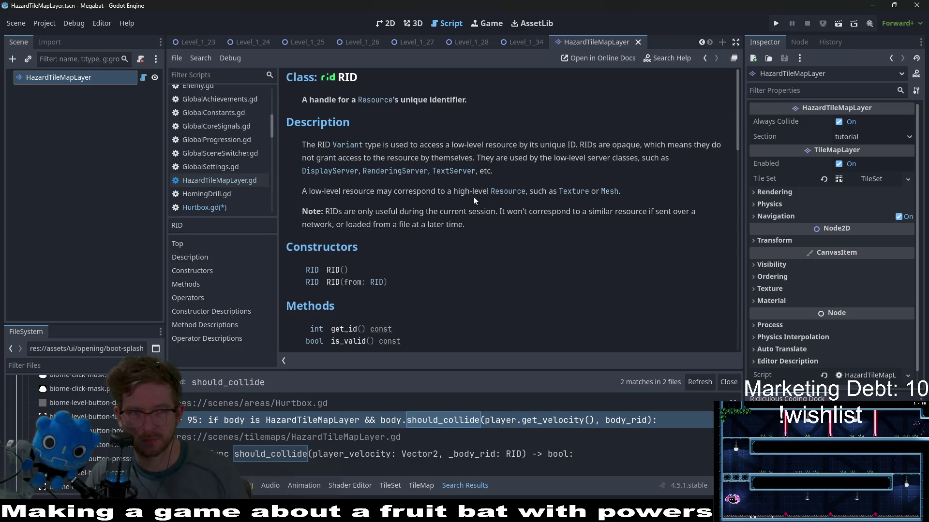
left_click(142, 78)
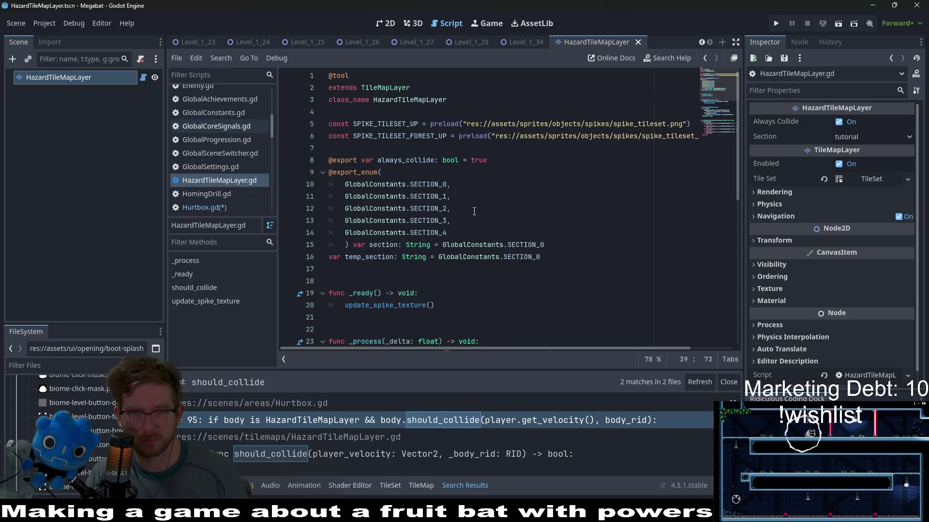
In Hurtbox.gd, change current_hazard_tilemap_rid's default on line 20 from null to RID().
left_click(189, 207)
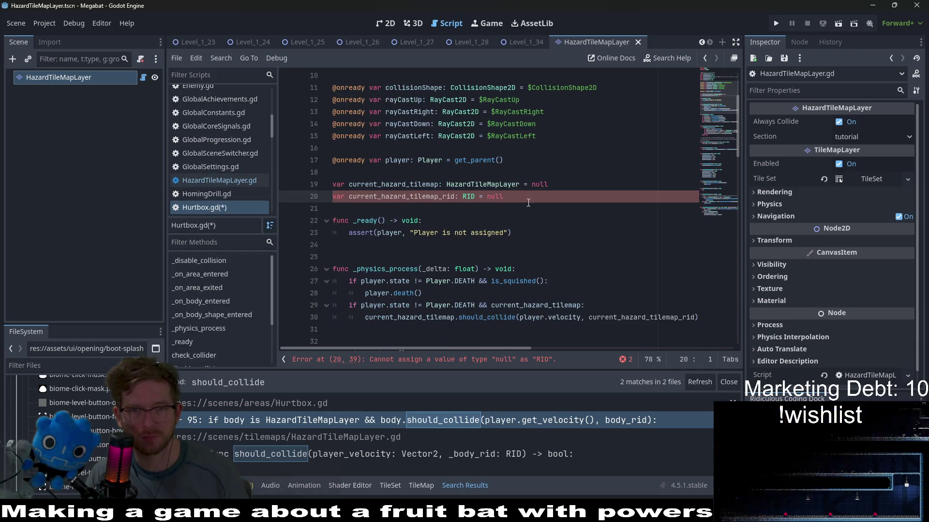
double_click(489, 197)
key("BackSpace")
type("RID()")
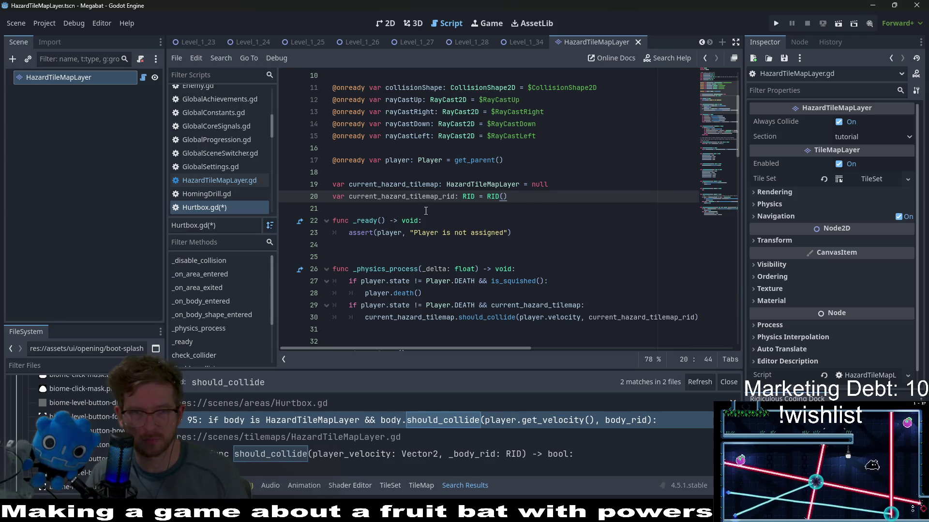
Append '&& current_hazard_tilemap_rid' to the if condition on line 29.
double_click(424, 195)
key("ctrl+c")
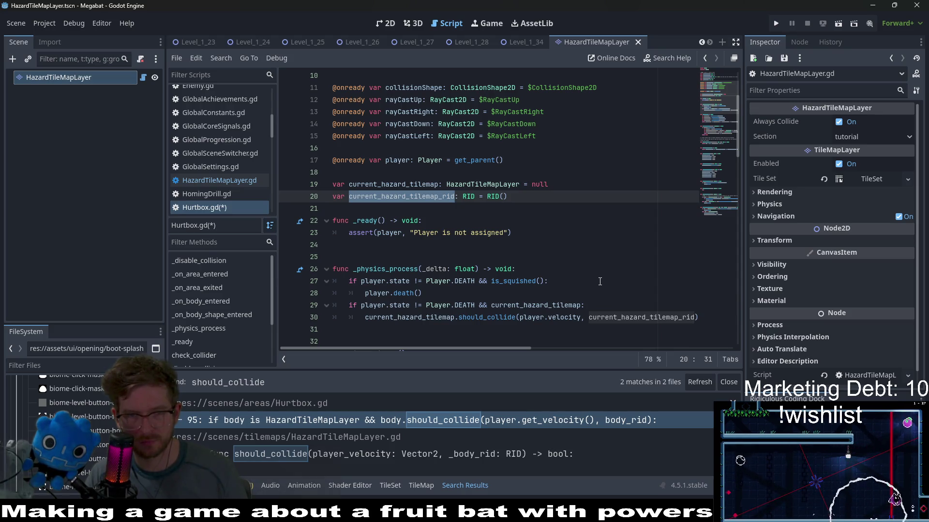
left_click(582, 305)
type("&& current_hazard_tilemap_rid")
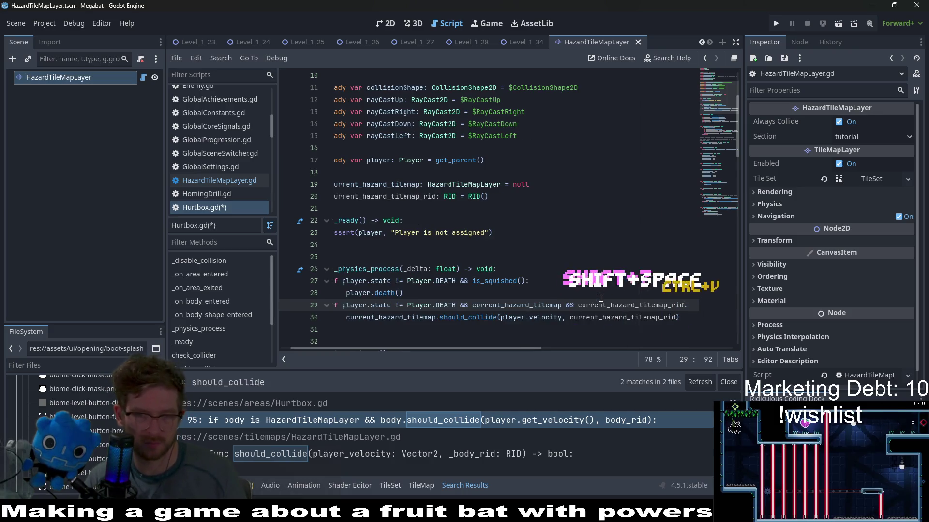
key("ctrl+v")
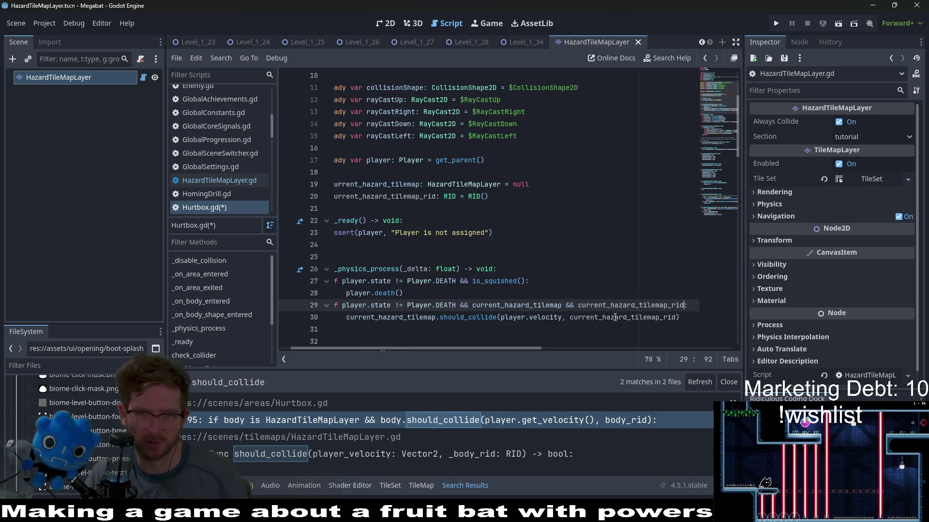
left_click_drag(680, 317, 319, 289)
scroll(467, 293, "down", 5)
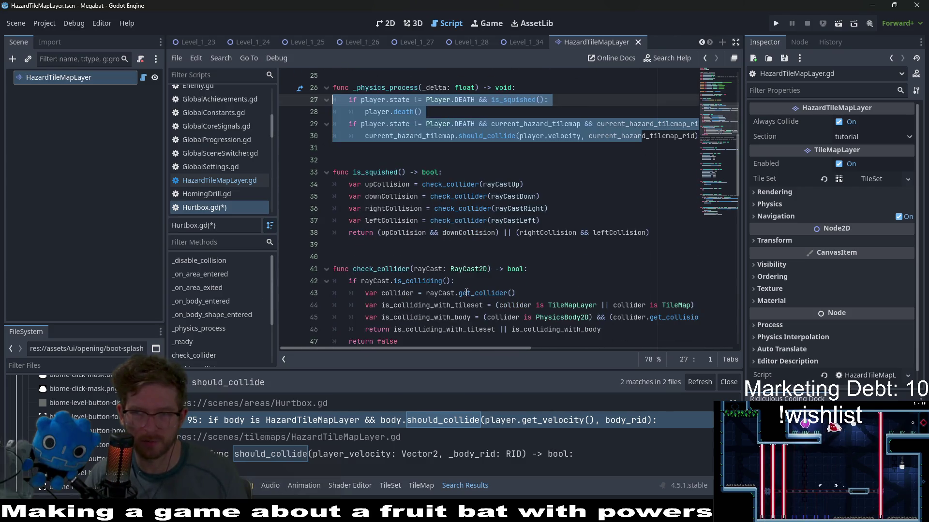
mouse_move(515, 213)
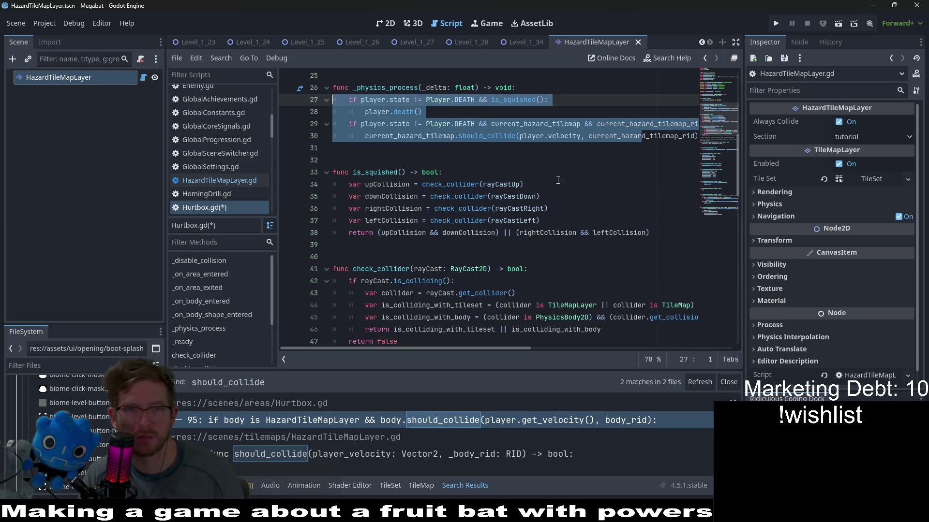
scroll(573, 181, "up", 2)
left_click(599, 209)
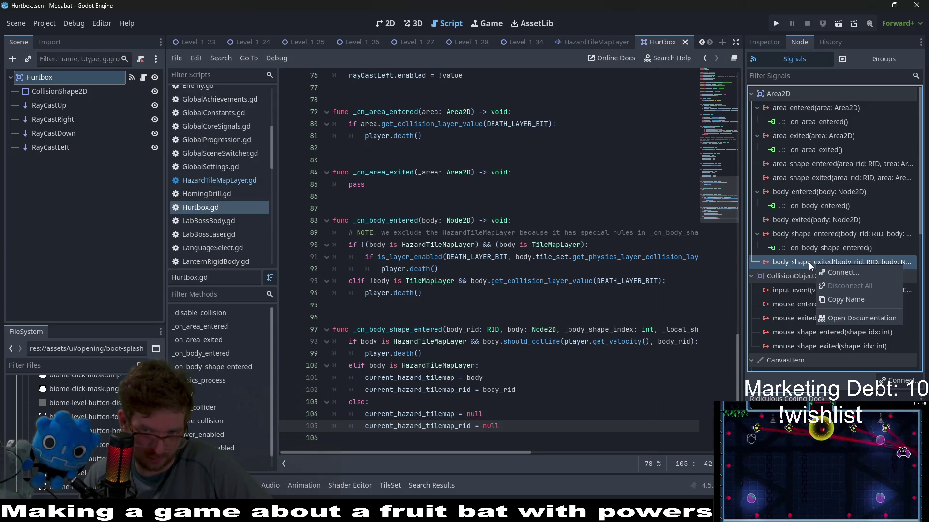
Connect the Hurtbox's body_shape_exited signal to a new _on_body_shape_exited handler and save.
left_click(824, 272)
left_click(426, 373)
key("ctrl+s")
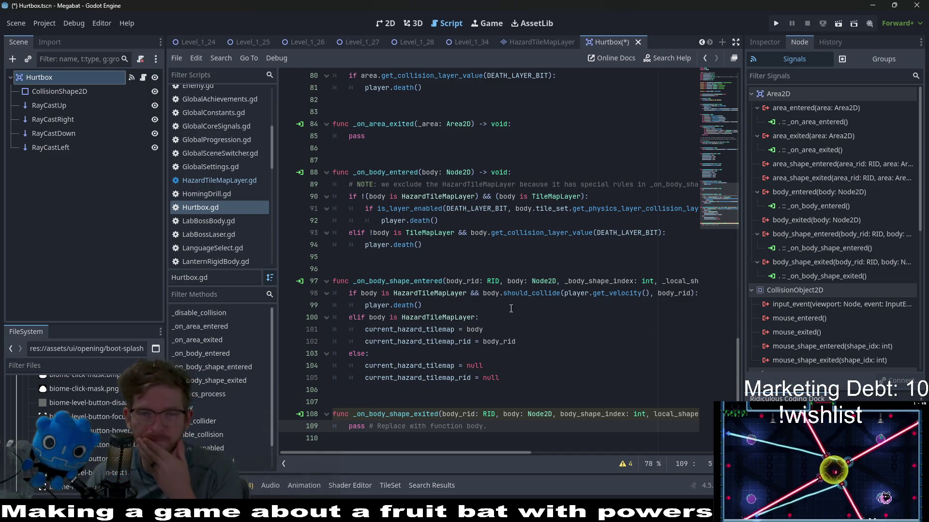
left_click(460, 305)
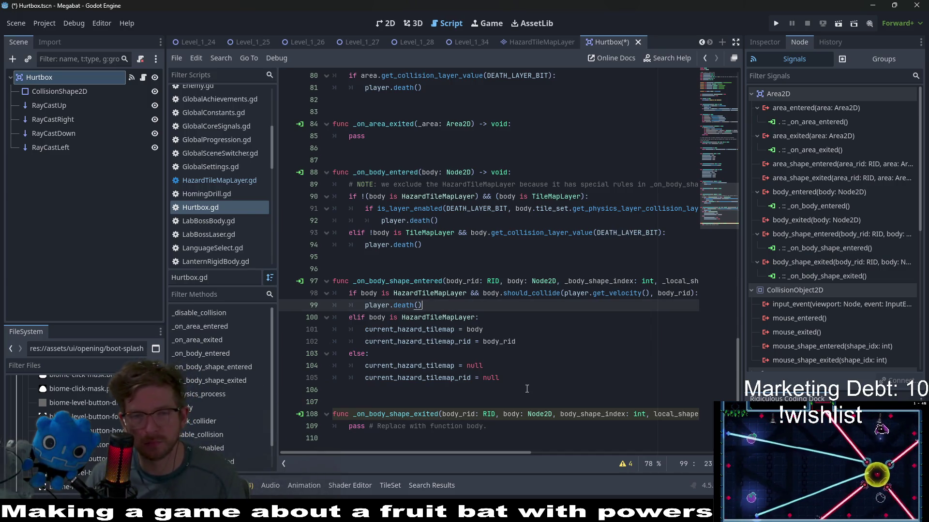
mouse_move(489, 453)
left_mouse_down()
mouse_move(521, 455)
mouse_move(492, 452)
left_mouse_up()
left_click_drag(720, 206, 728, 113)
scroll(527, 254, "up", 2)
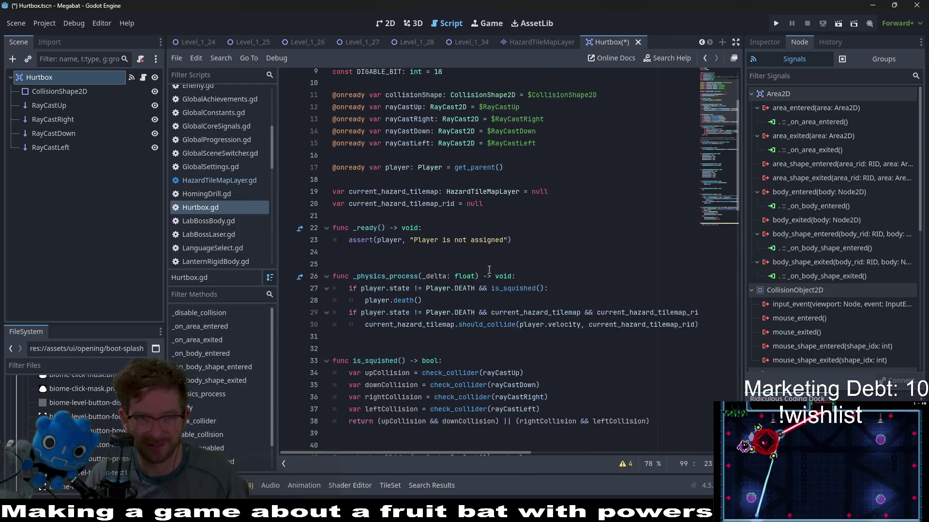
Move the should_collide call from line 30 into line 29's condition, replacing current_hazard_tilemap_rid.
left_click(365, 318)
left_click_drag(390, 316, 703, 322)
key("ctrl+x")
double_click(627, 306)
key("ctrl+v")
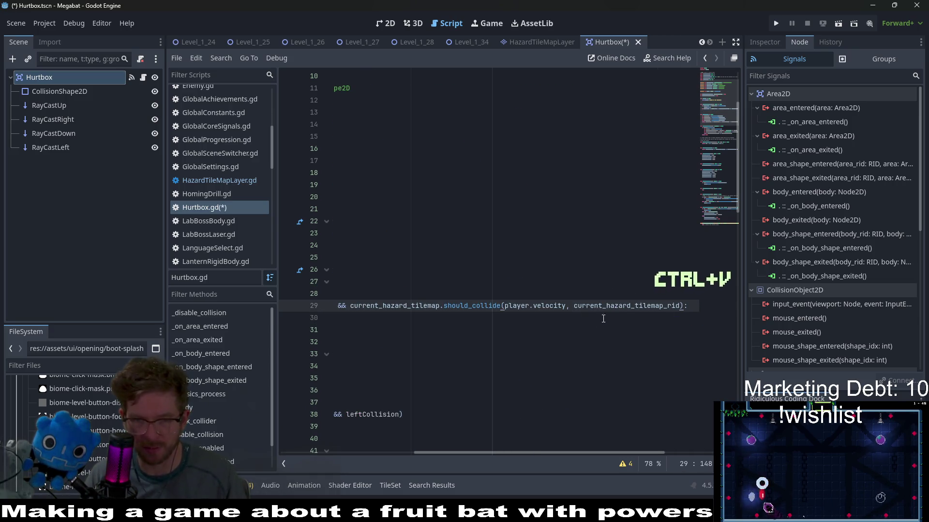
Call player.death() on line 30 under that condition and save Hurtbox.gd.
left_click(391, 321)
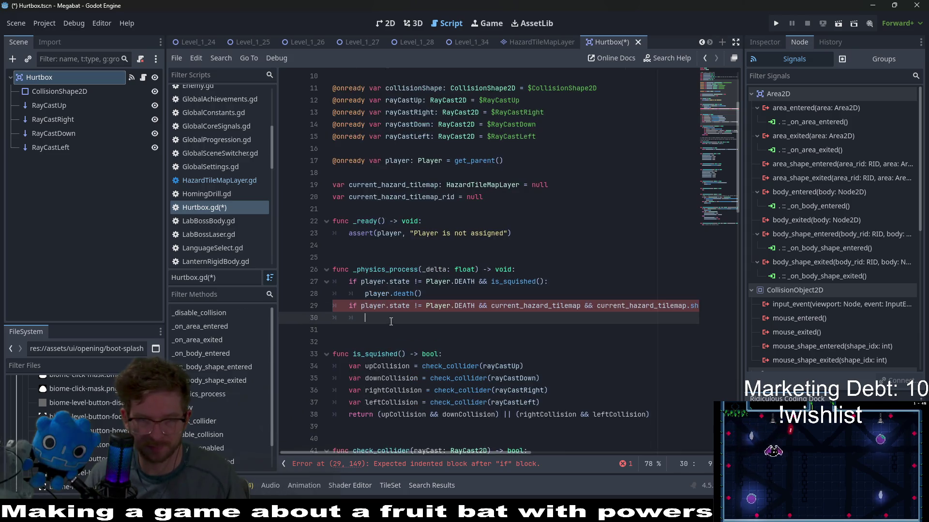
type("player.d")
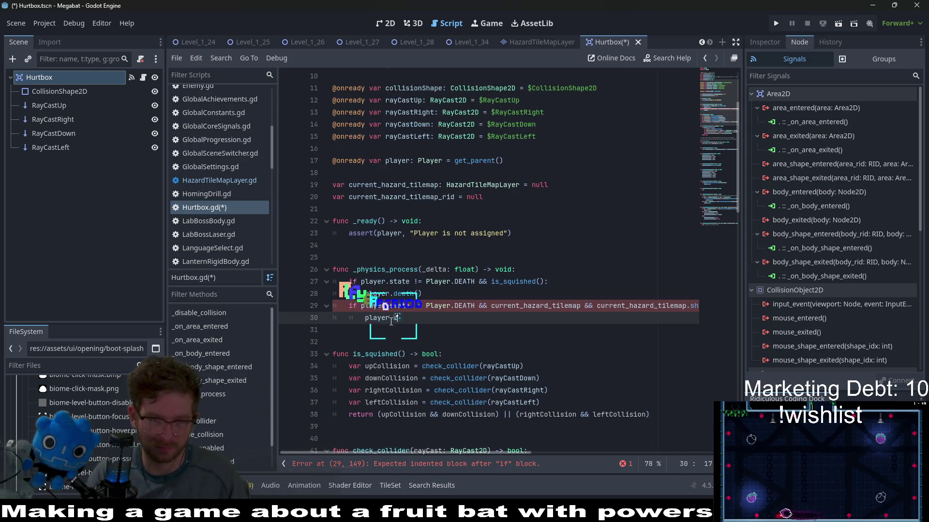
type("eath()")
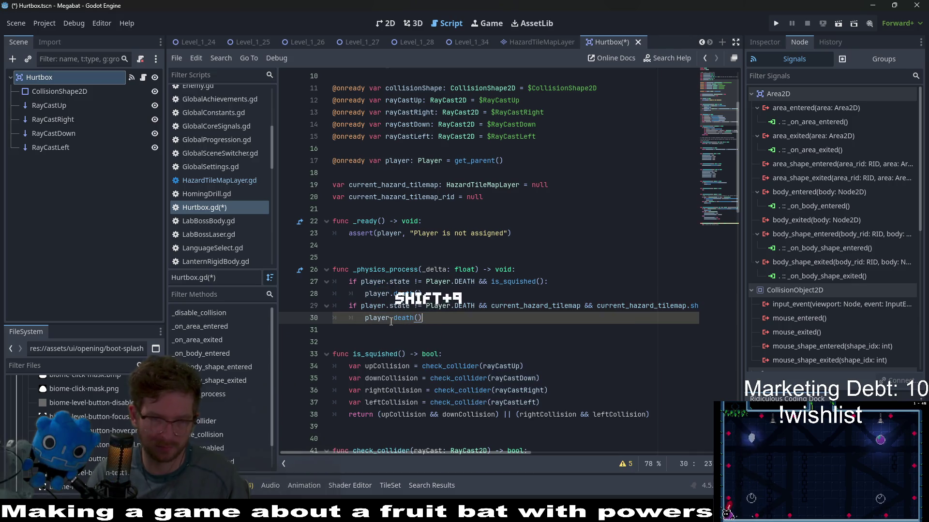
key("Return")
key("BackSpace")
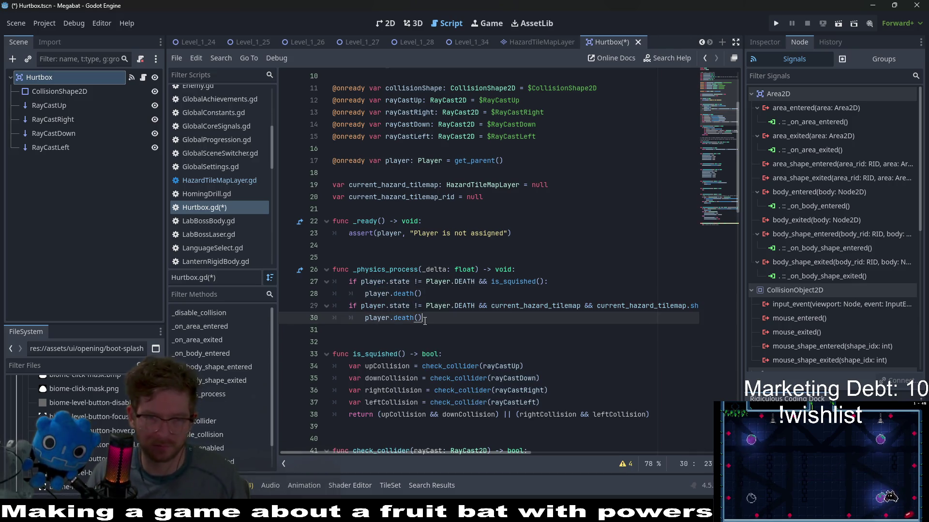
key("ctrl+s")
left_click(708, 221)
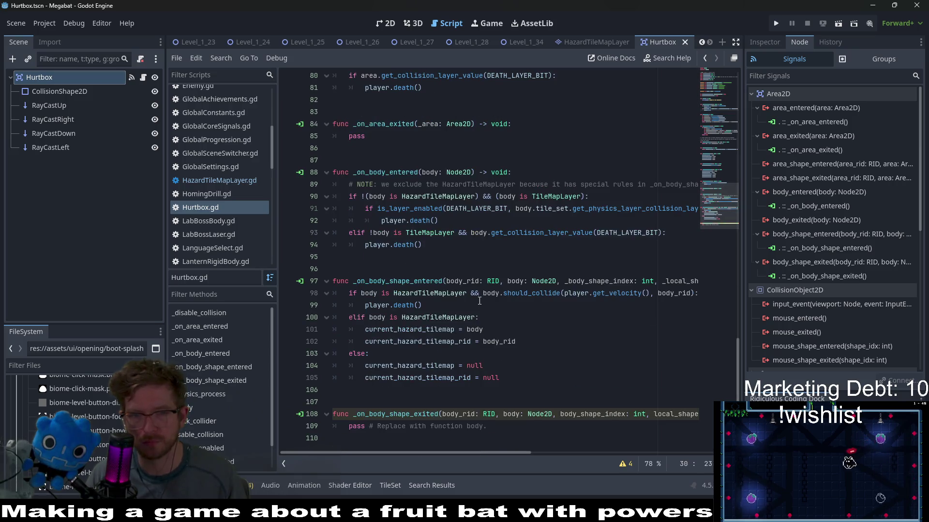
Copy the HazardTileMapLayer if check into _on_body_shape_exited, without the should_collide condition and death call.
left_click(434, 318)
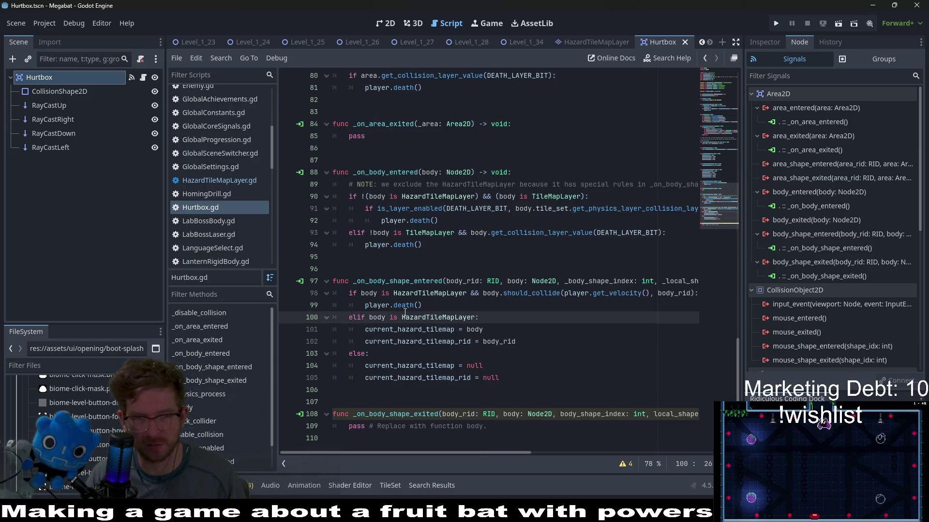
left_click_drag(422, 305, 281, 299)
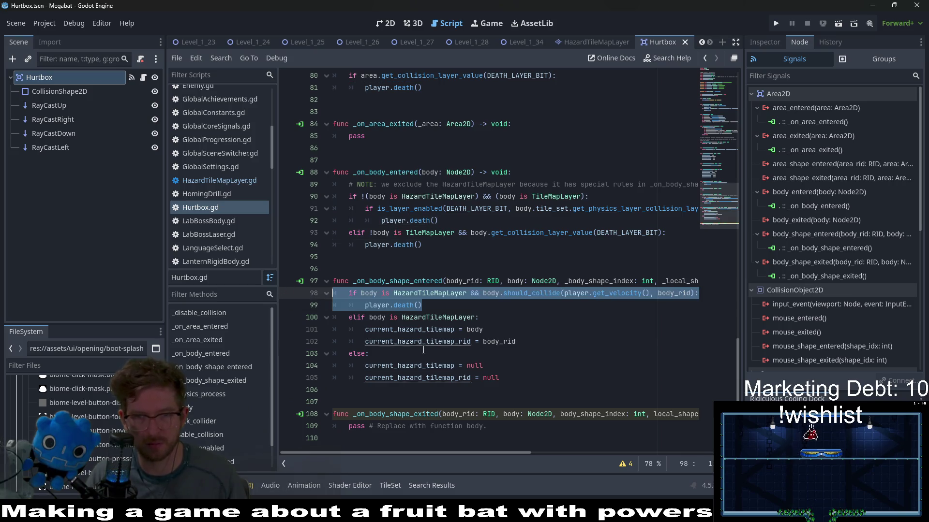
key("ctrl+c")
triple_click(502, 427)
key("ctrl+v")
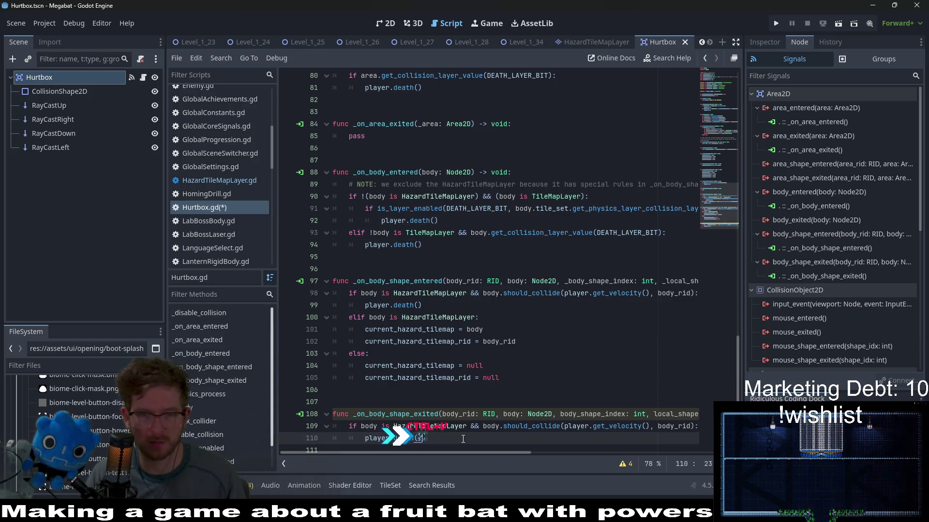
left_click_drag(422, 438, 284, 439)
key("BackSpace")
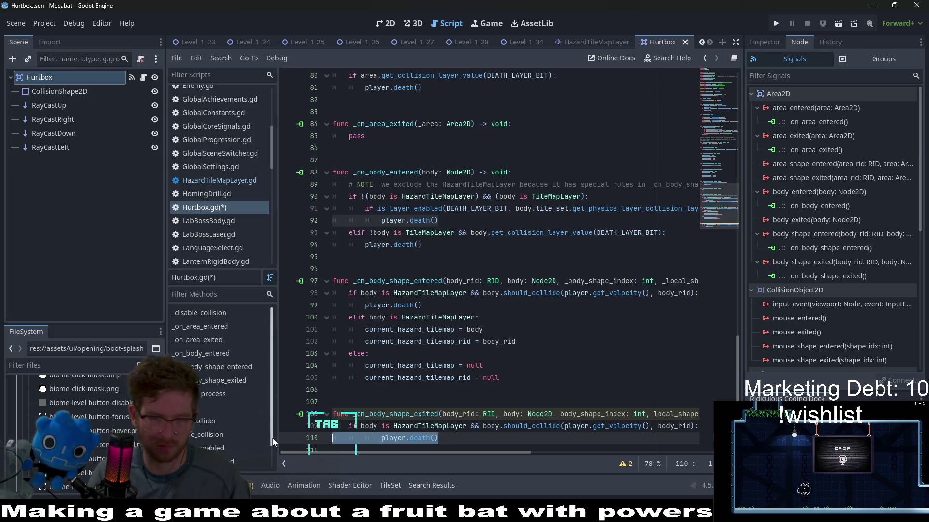
key("Tab")
key("Tab")
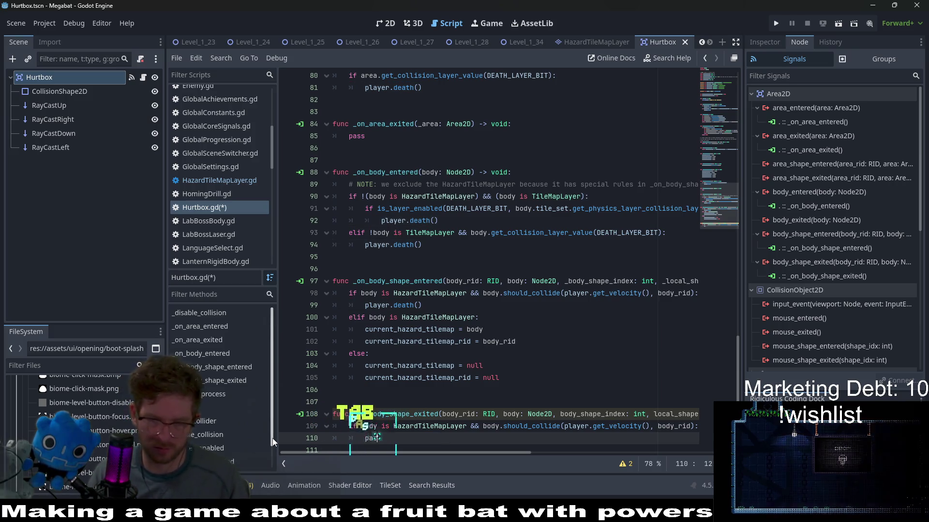
type("pass")
double_click(475, 426)
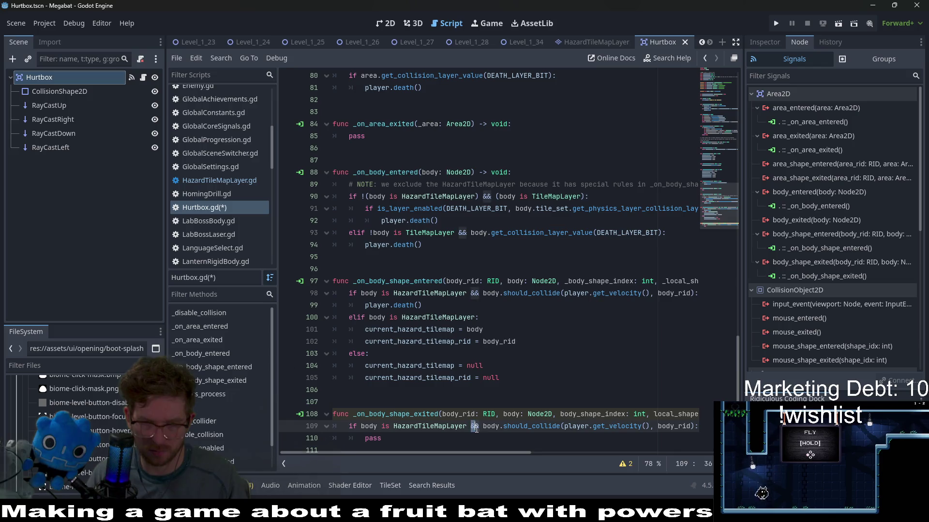
left_click_drag(472, 426, 677, 430)
key("BackSpace")
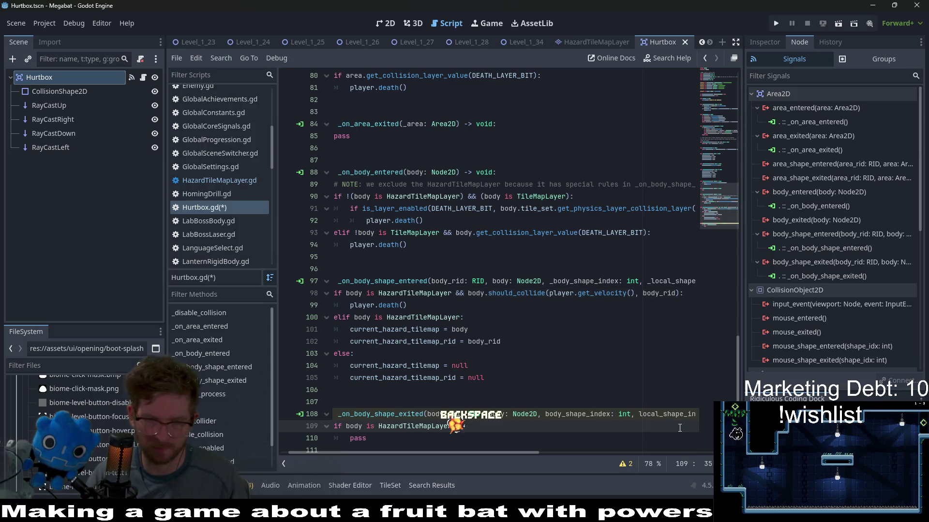
Put the current_hazard_tilemap and current_hazard_tilemap_rid null assignments under the exit handler's if, and save.
left_click(398, 438)
key("shift+Up")
key("shift+Home")
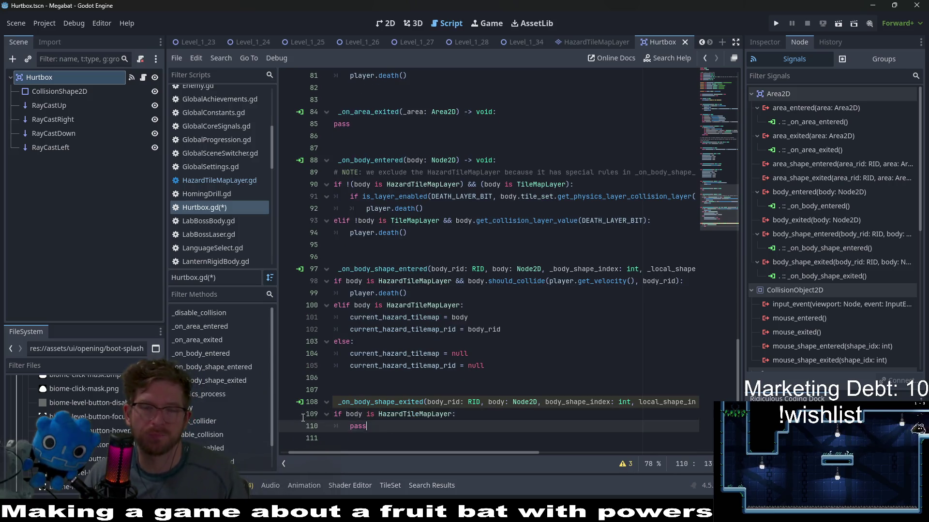
double_click(379, 429)
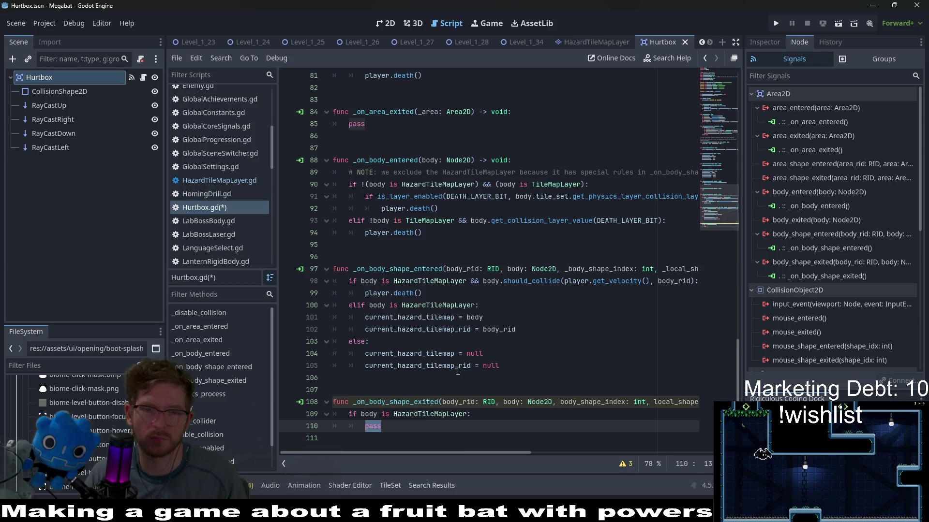
left_click_drag(506, 362, 282, 358)
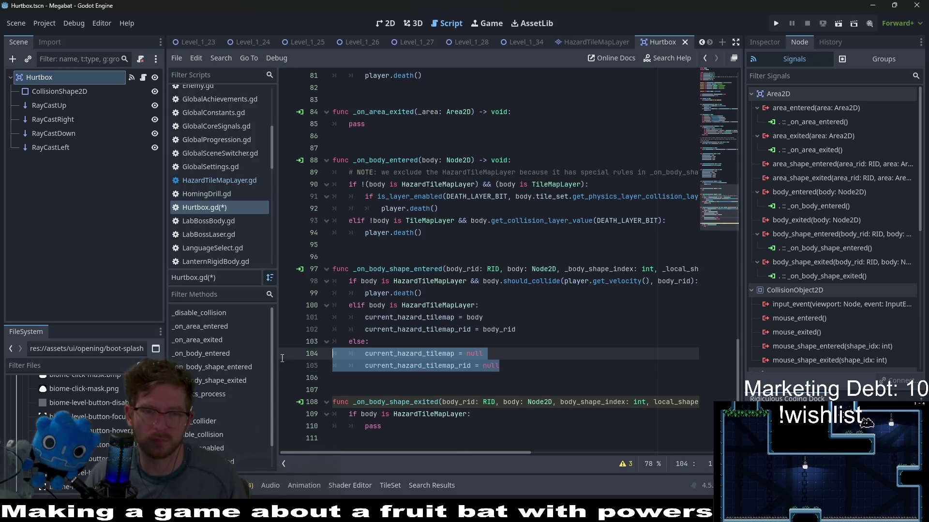
key("ctrl+c")
double_click(373, 426)
key("ctrl+v")
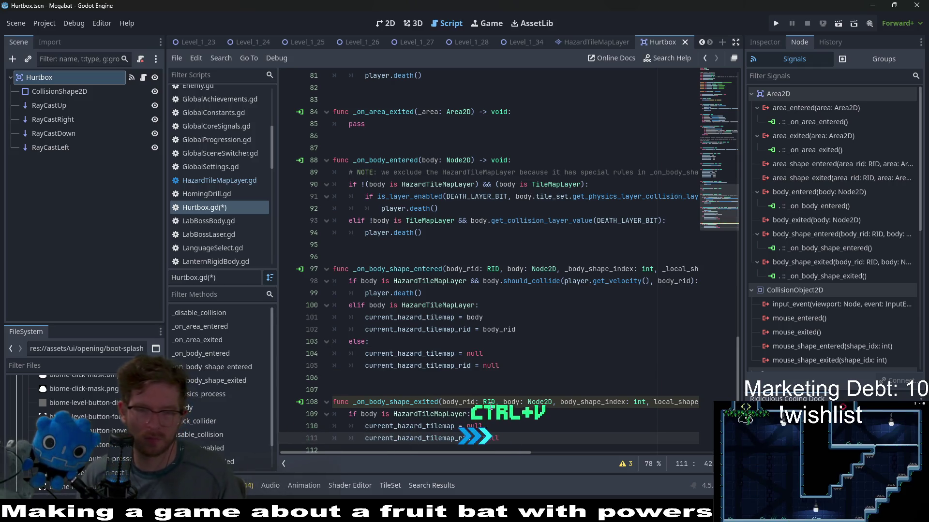
left_click(490, 402)
key("ctrl+s")
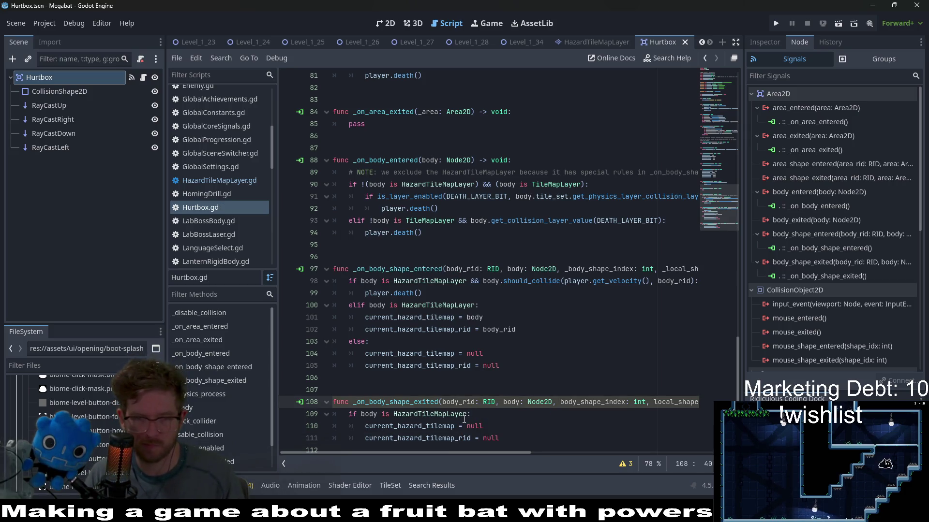
scroll(473, 419, "down", 1)
Prefix the exit handler's body_rid, body_shape_index and local_shape_index parameters with underscores, and save.
left_click(528, 423)
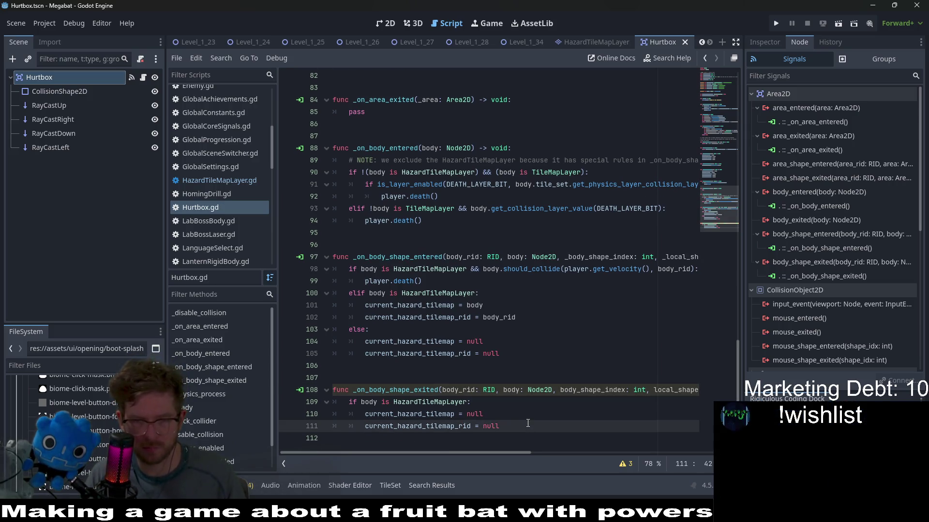
left_click(493, 390)
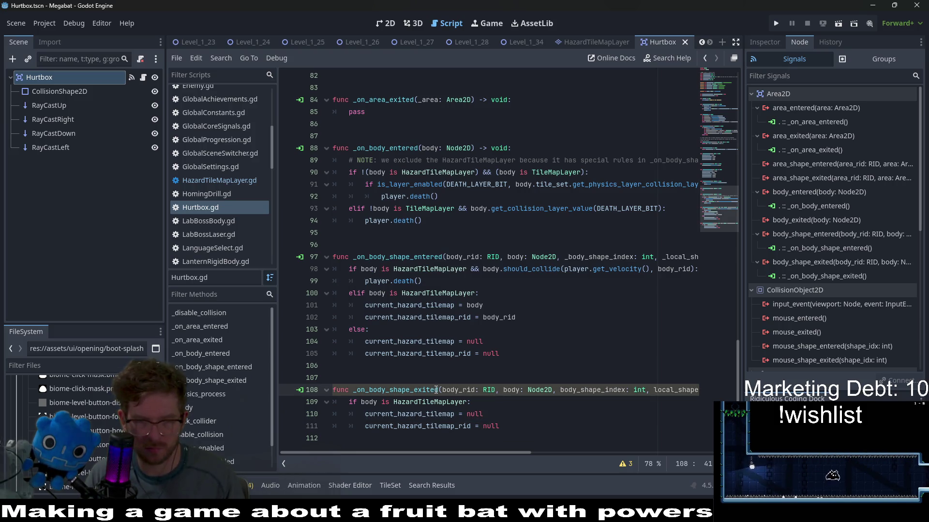
type("__")
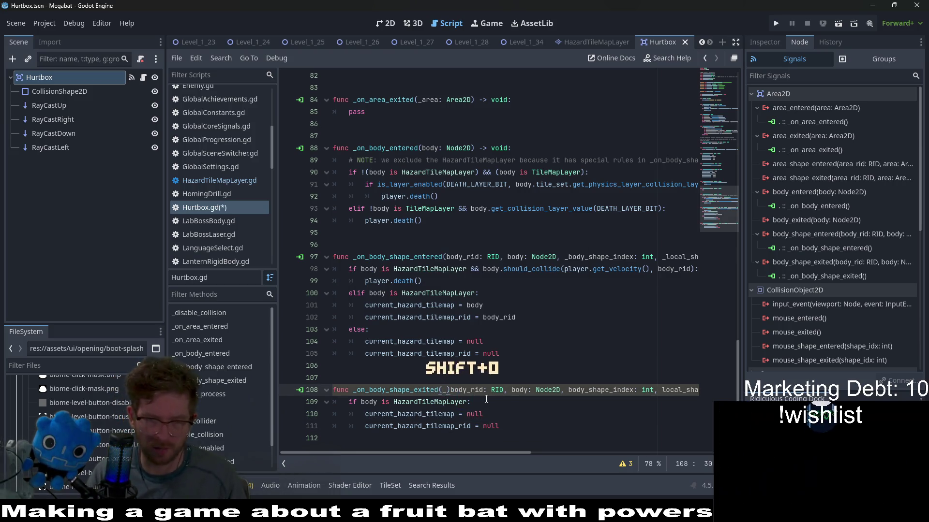
key("BackSpace")
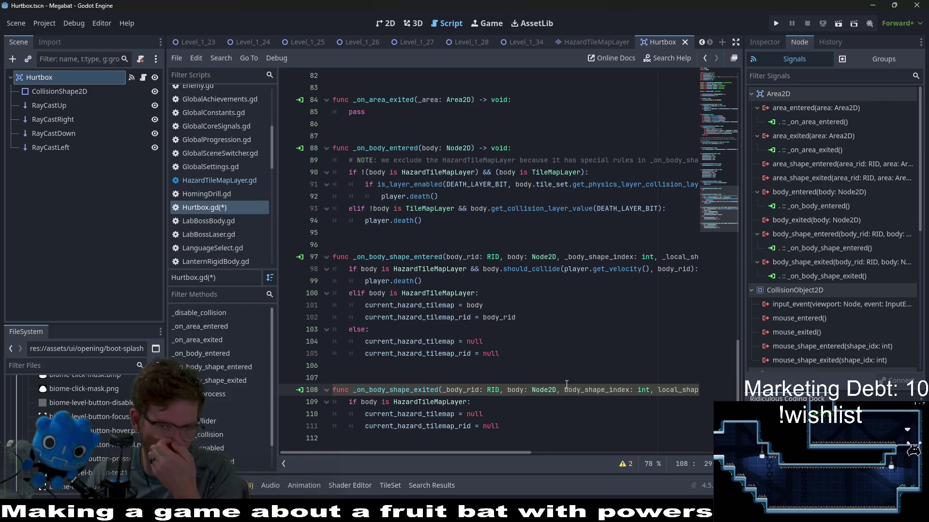
type("_")
key("Right")
key("Right")
key("Right")
type("_")
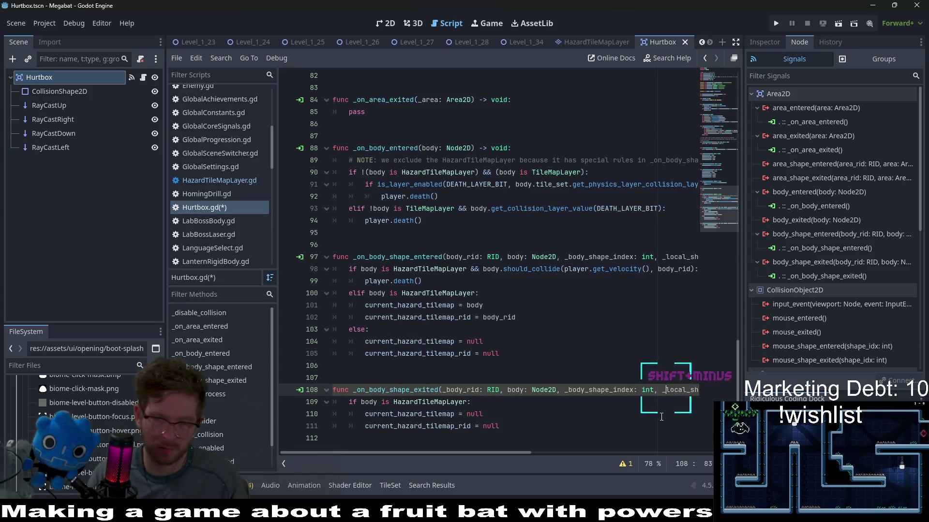
mouse_move(512, 450)
left_mouse_down()
mouse_move(606, 446)
mouse_move(512, 445)
left_mouse_up()
key("ctrl+s")
Add print("EXIT") on line 112 of _on_body_shape_exited and save Hurtbox.gd.
left_click(512, 426)
key("Return")
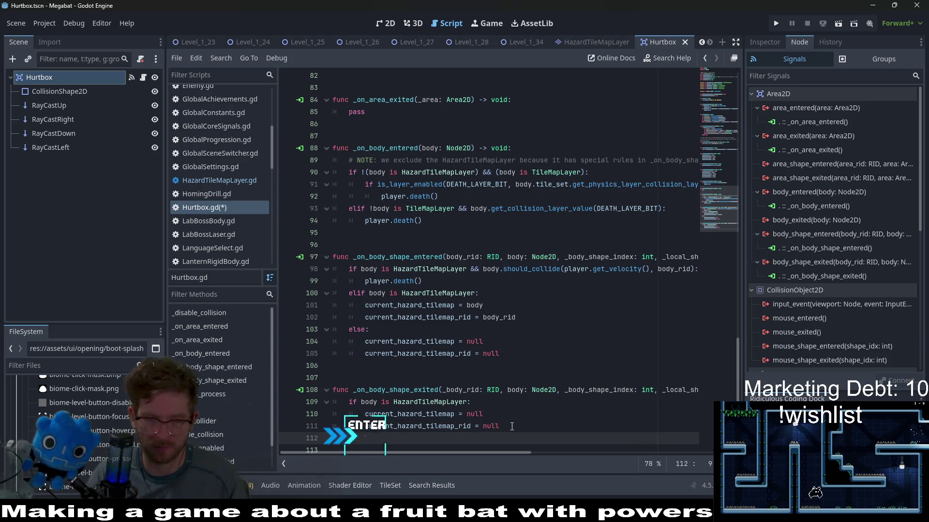
type("pasprint('")
key("BackSpace")
type("\"ex")
key("BackSpace")
key("BackSpace")
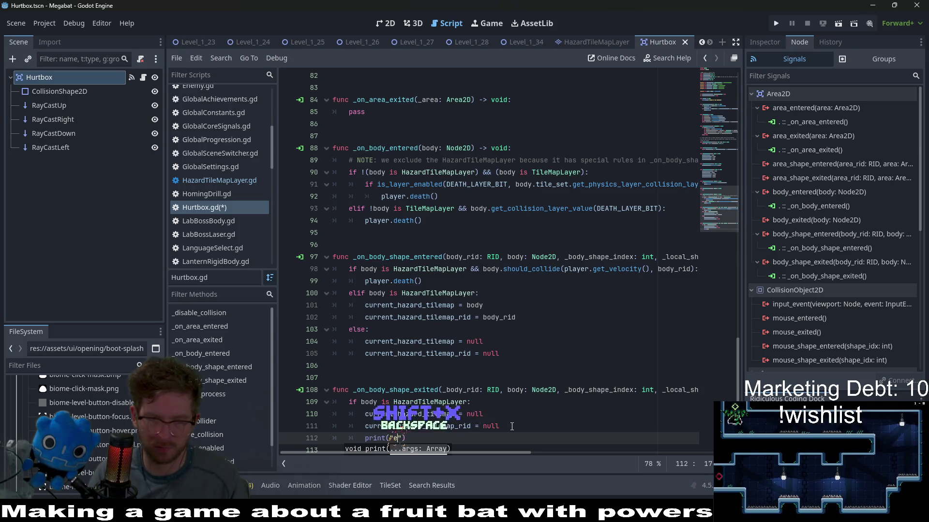
type("EXIT")
key("ctrl+s")
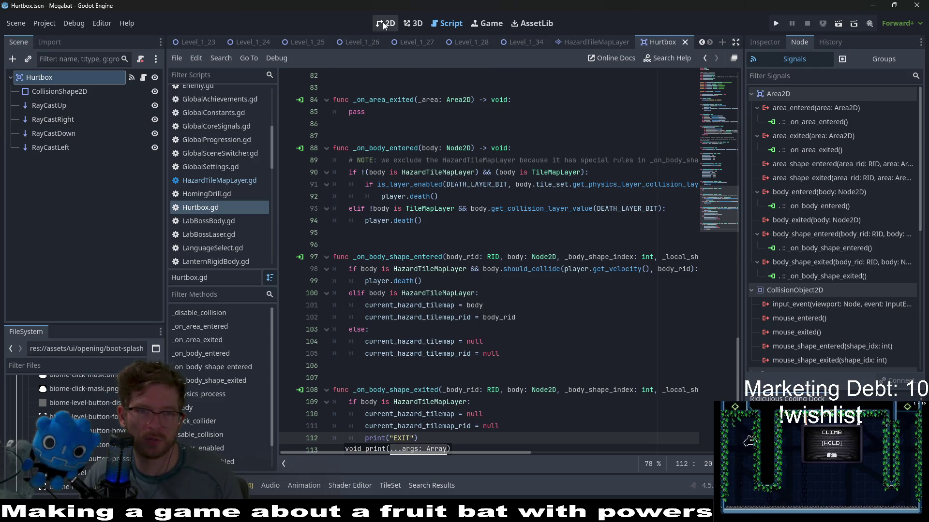
key("shift+alt+o")
Search the resources for level_2_3 and open Level_2_3.tscn.
type("level_2_4")
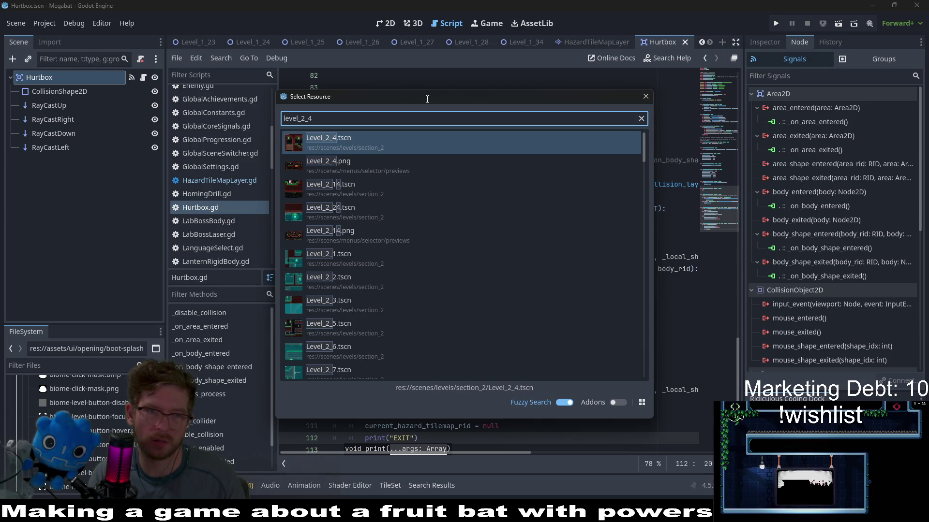
key("BackSpace")
type("3")
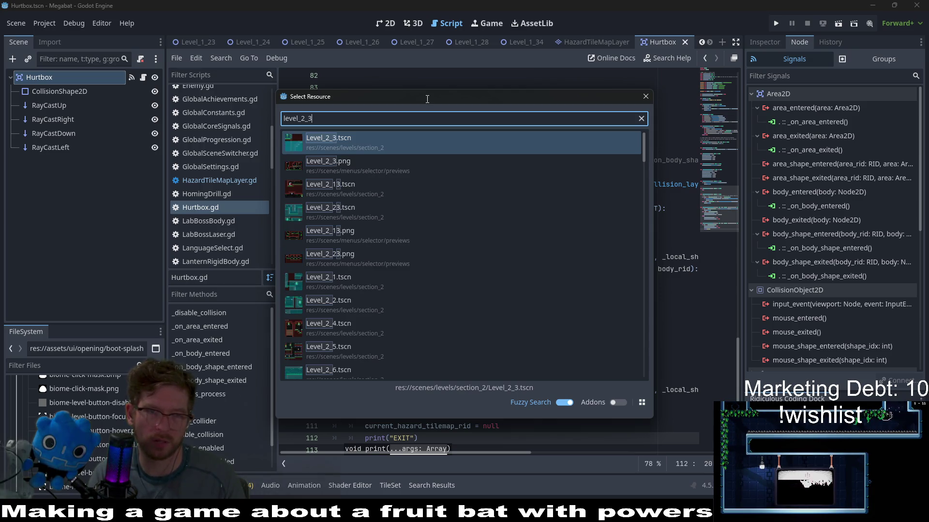
key("BackSpace")
type("2")
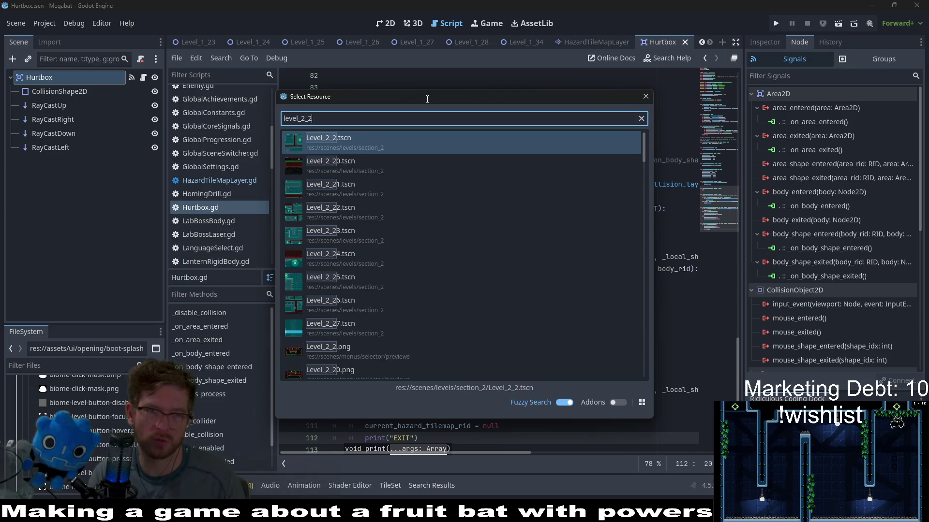
key("BackSpace")
type("3")
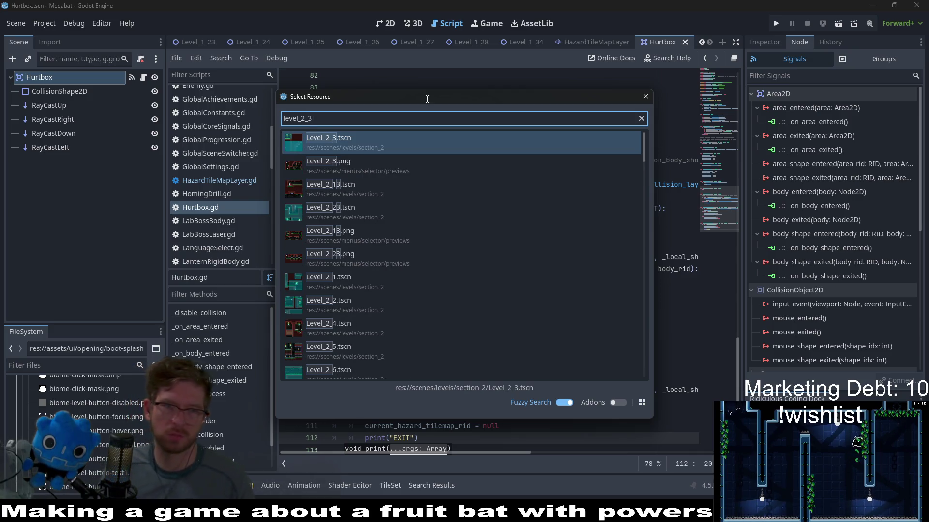
key("Return")
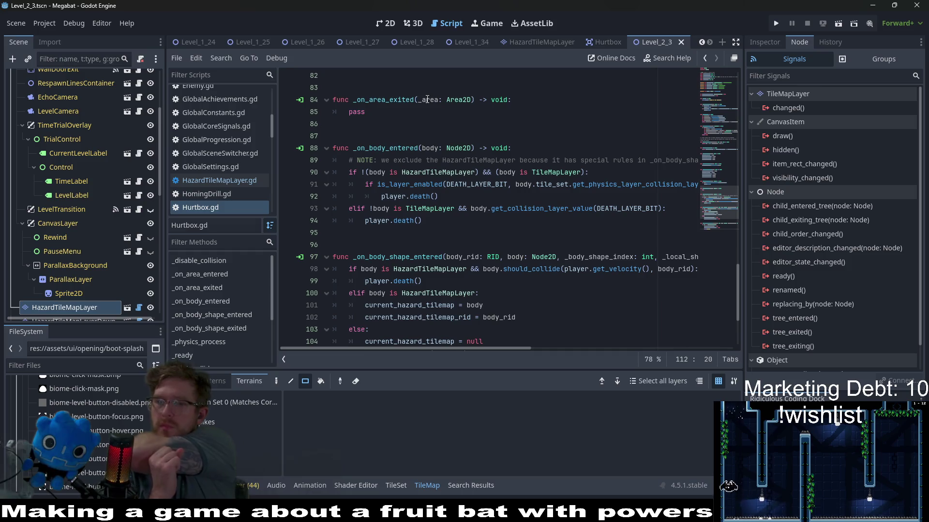
Show the Level_2_3 level in the 2D view and run it as the current scene.
left_click(388, 24)
mouse_move(442, 197)
left_mouse_down()
mouse_move(500, 239)
mouse_move(697, 265)
left_mouse_up()
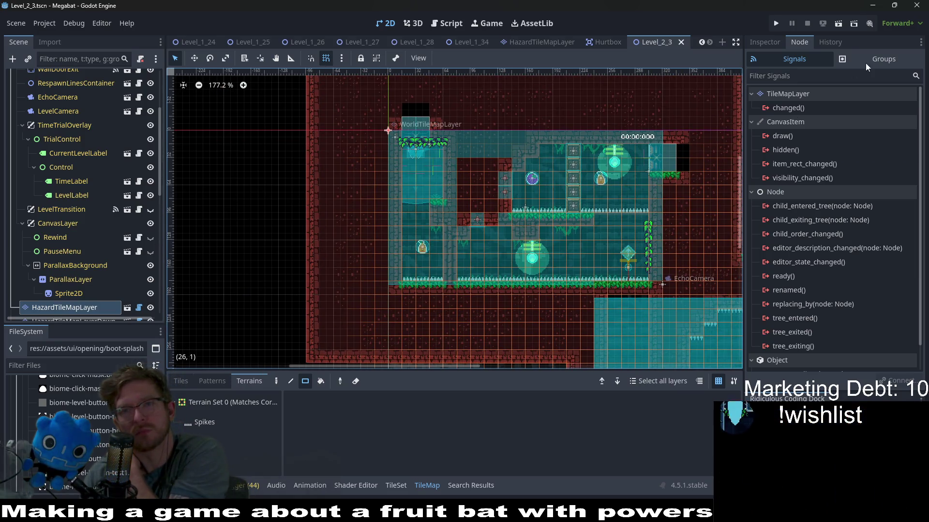
left_click(842, 19)
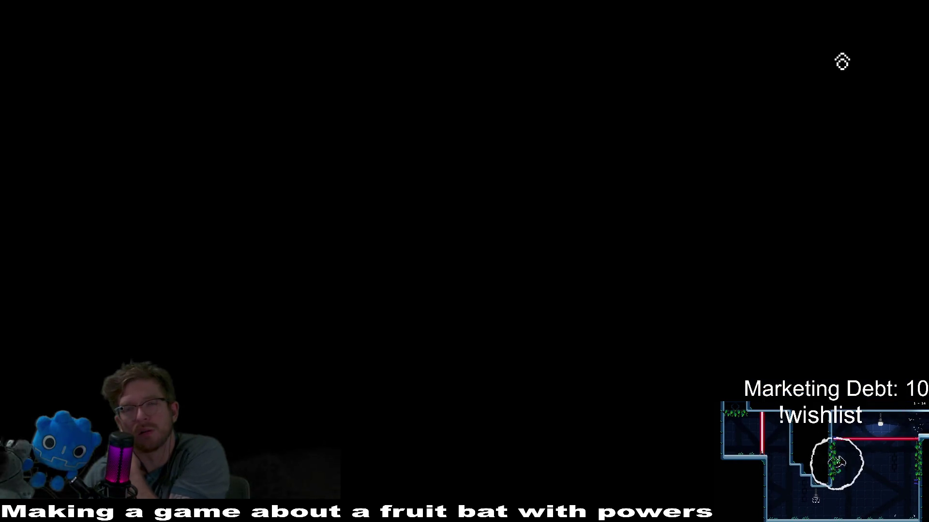
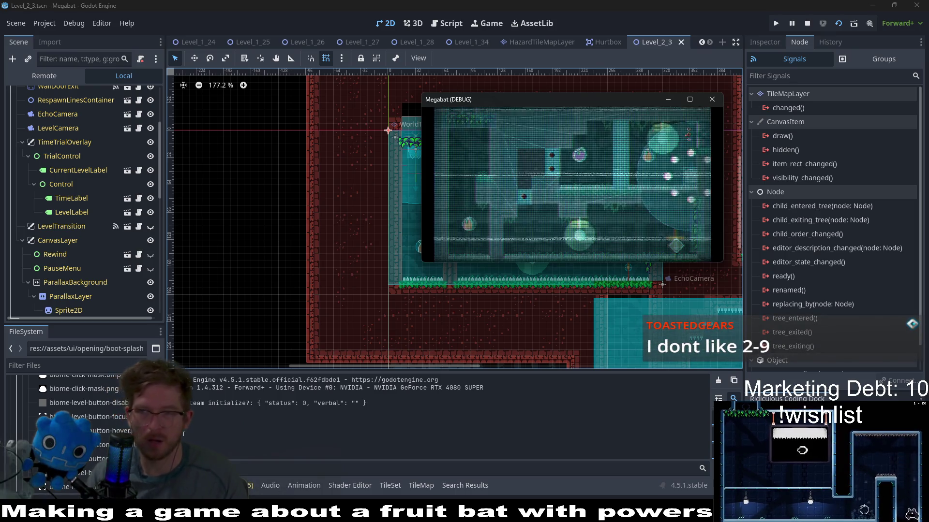
Maximize the Megabat debug window, fly the bat through Level_2_3, then stop with F8.
left_click(691, 100)
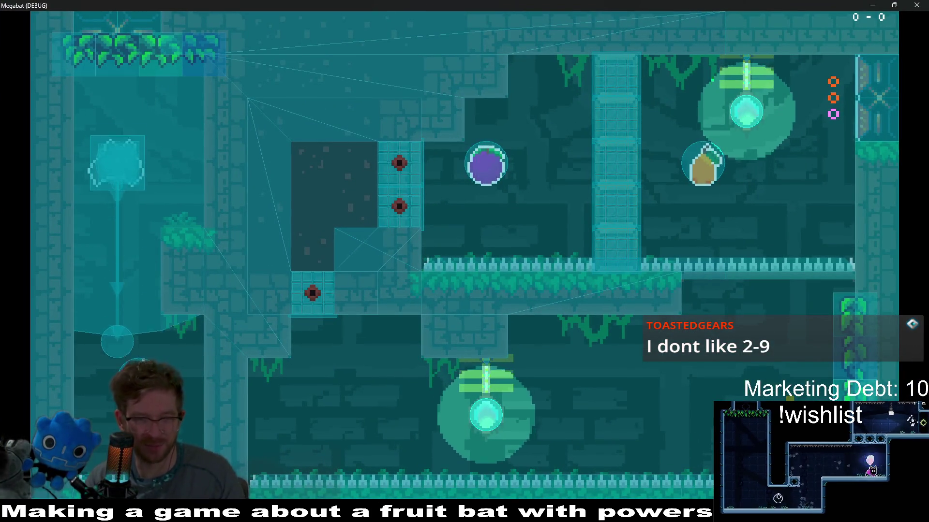
key("Right")
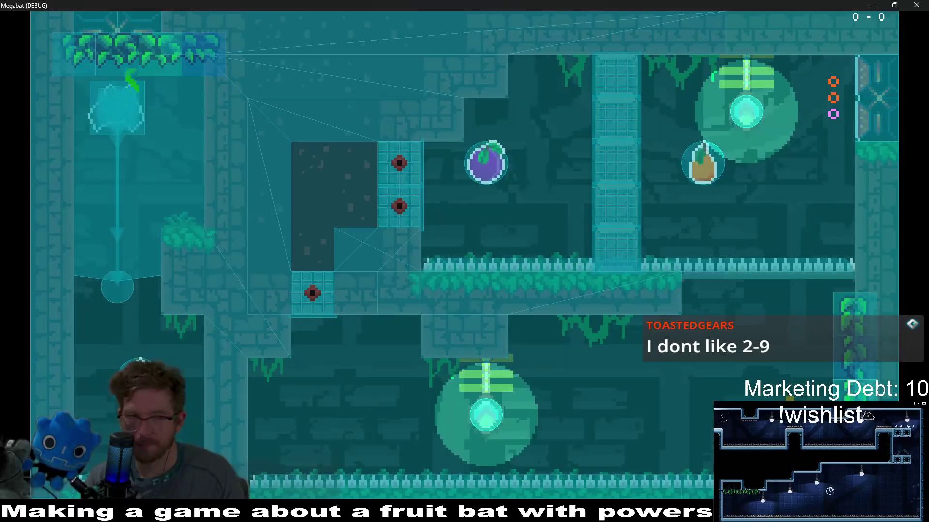
key("Right")
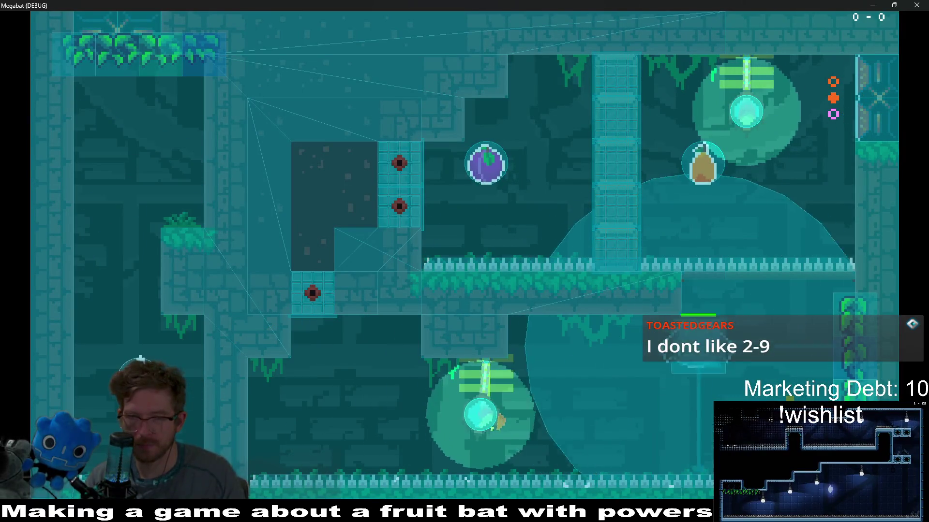
key("Right")
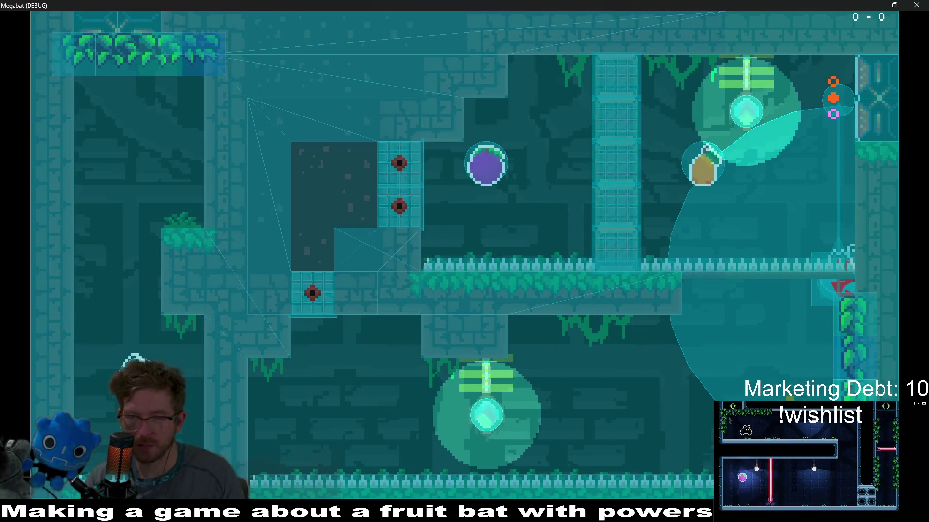
key("Down")
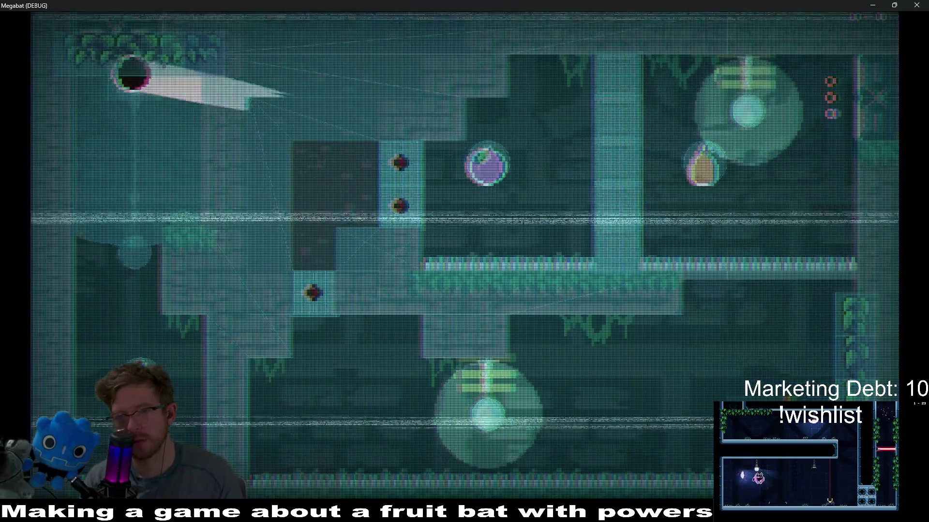
key("Down")
key("Right")
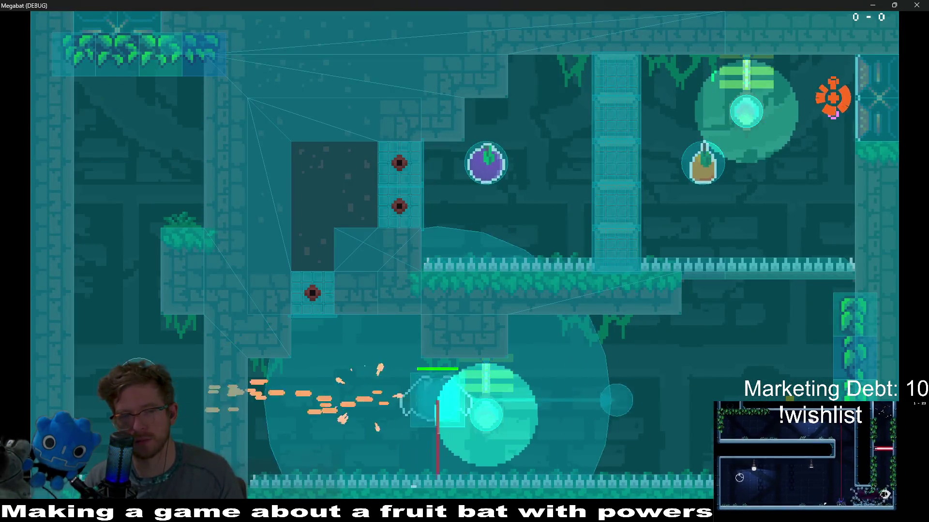
key("Up")
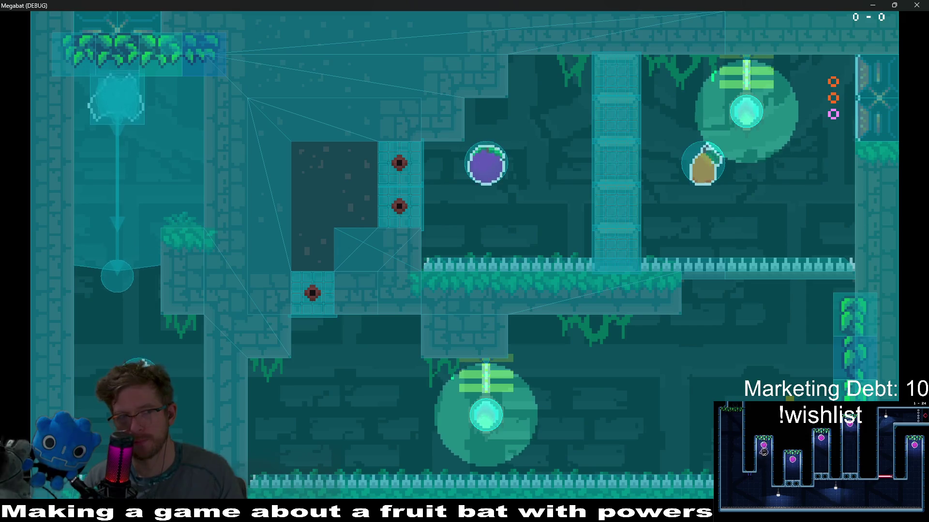
key("Right")
key("Right")
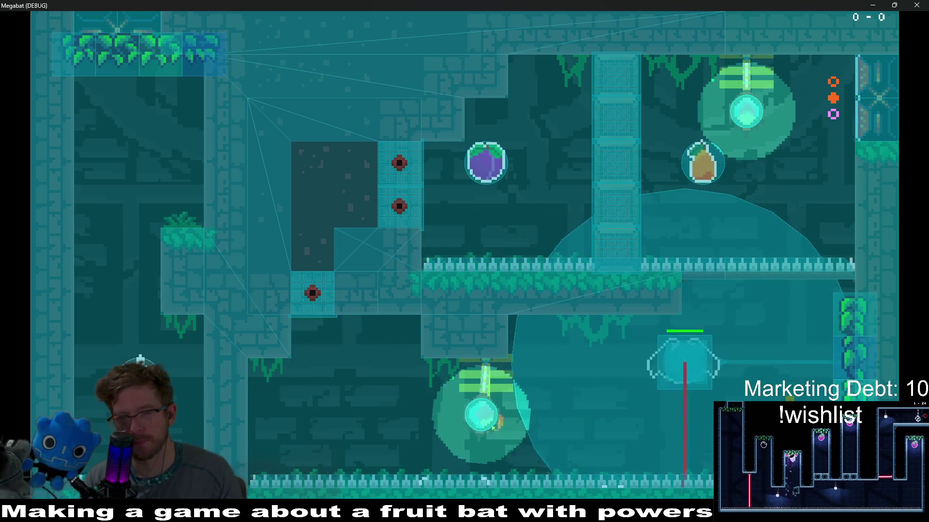
key("Up")
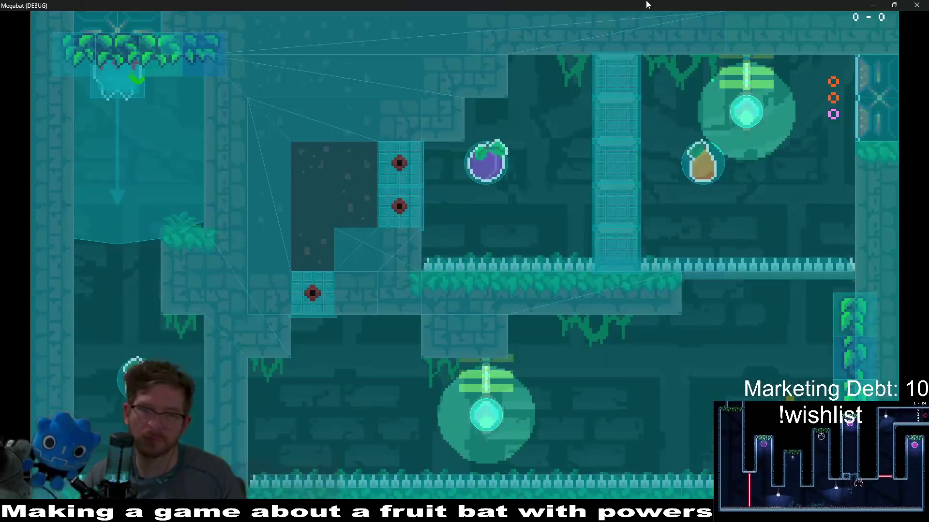
key("F8")
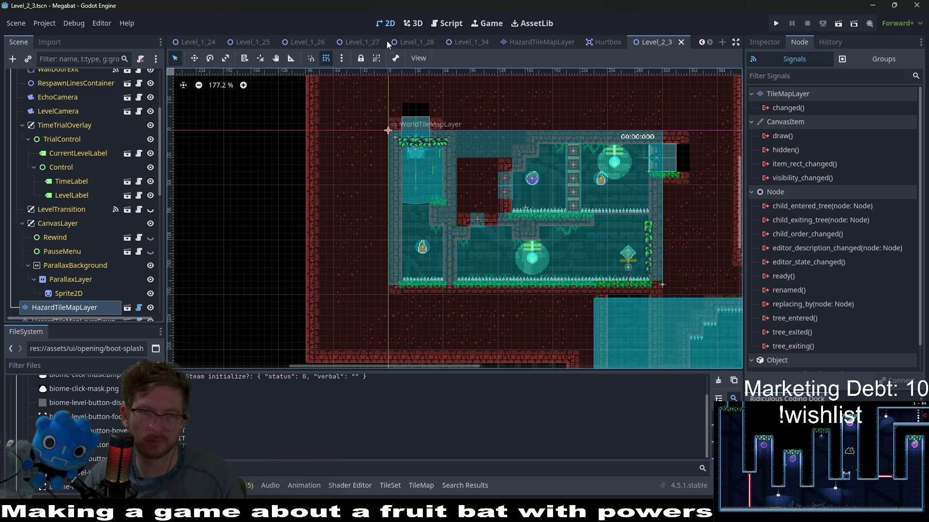
Review Hurtbox.gd's _on_body_shape_entered code, then search Quick Open for 'level_2_9'.
left_click(447, 23)
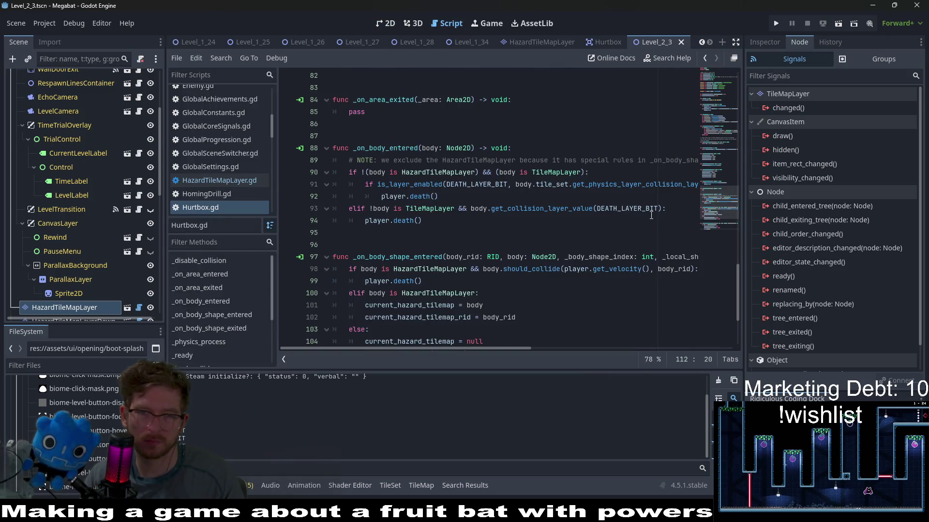
scroll(651, 213, "down", 1)
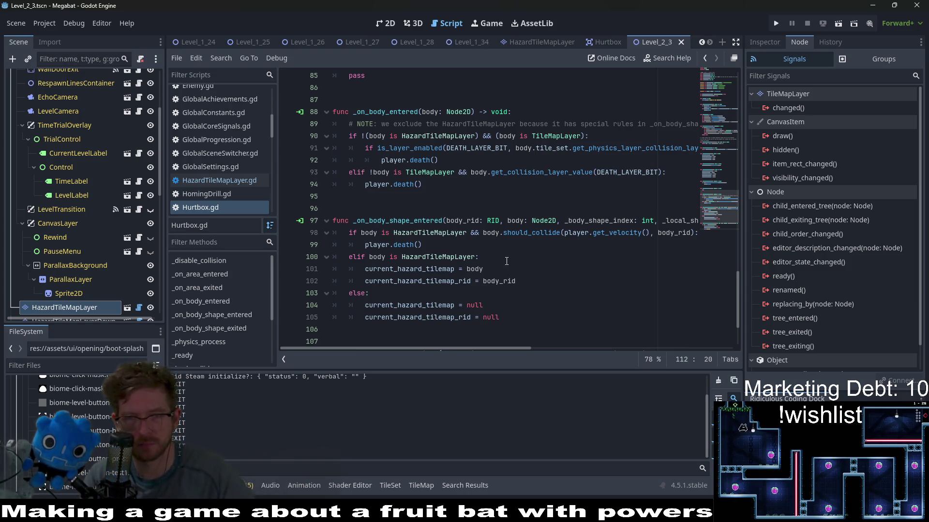
left_click(526, 221)
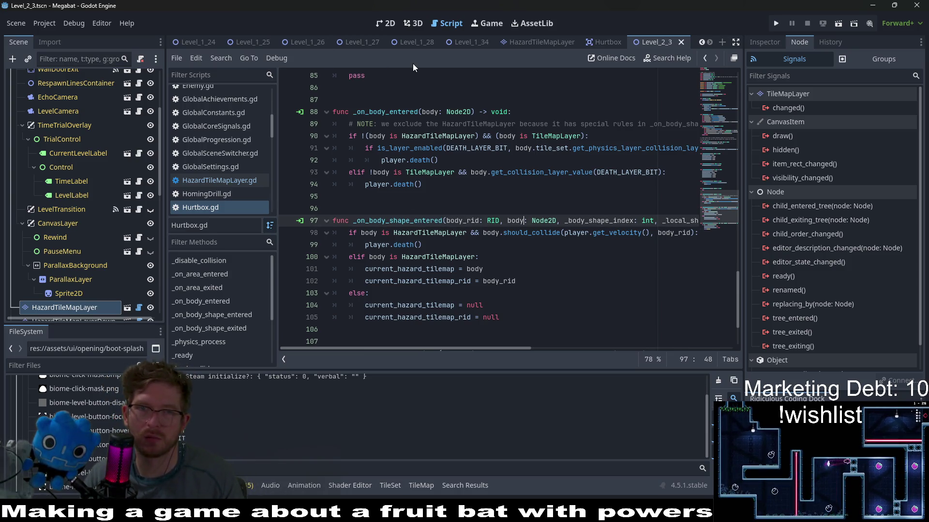
left_click(485, 171)
key("ctrl+shift+o")
type("lev")
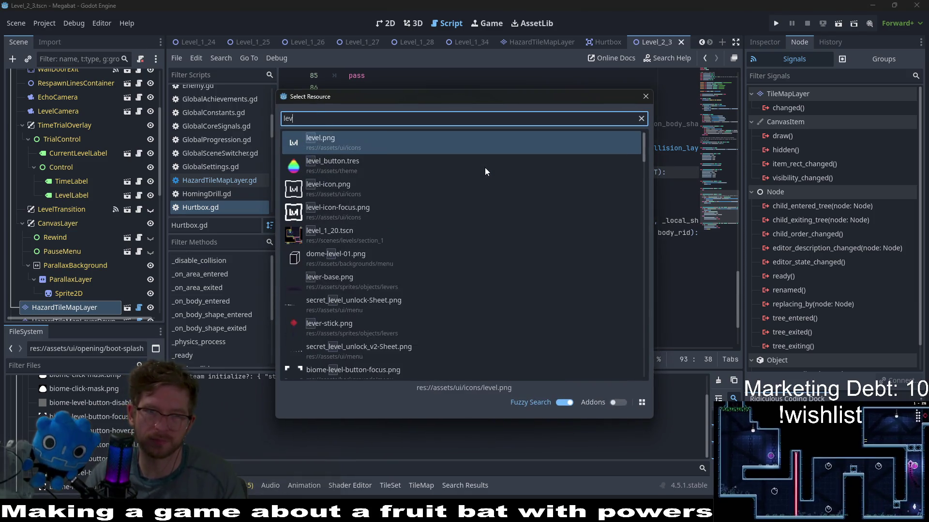
type("el_2_0")
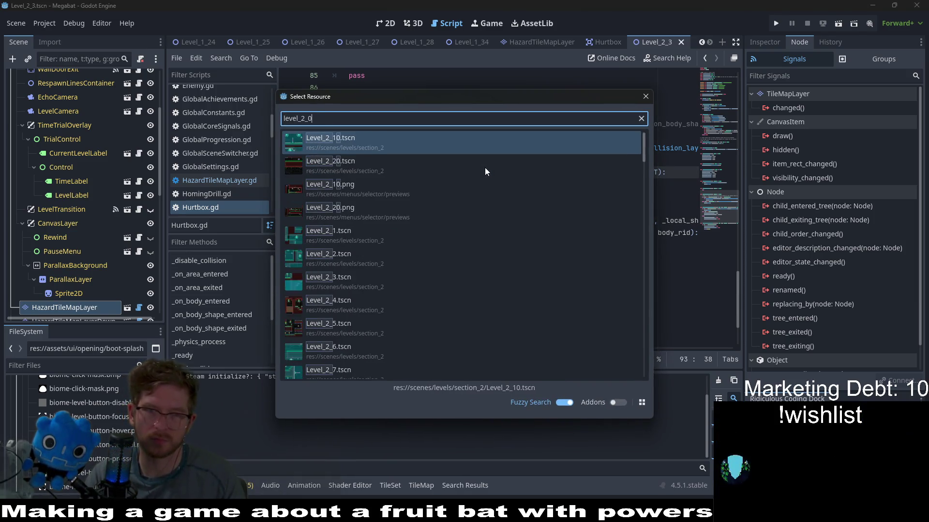
key("BackSpace")
type("9")
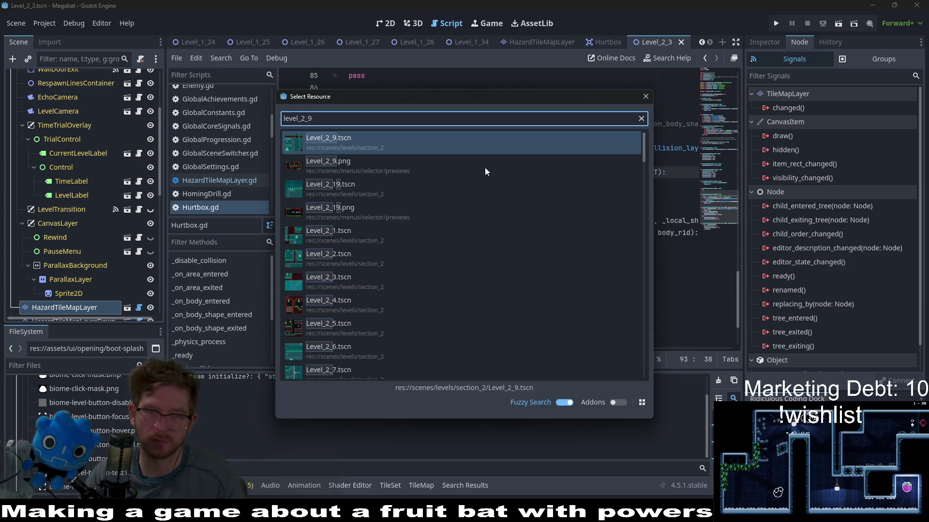
Open Level_2_9.tscn in the 2D view and pan its rooms, then search for 'level_2_10'.
key("Return")
left_click(387, 23)
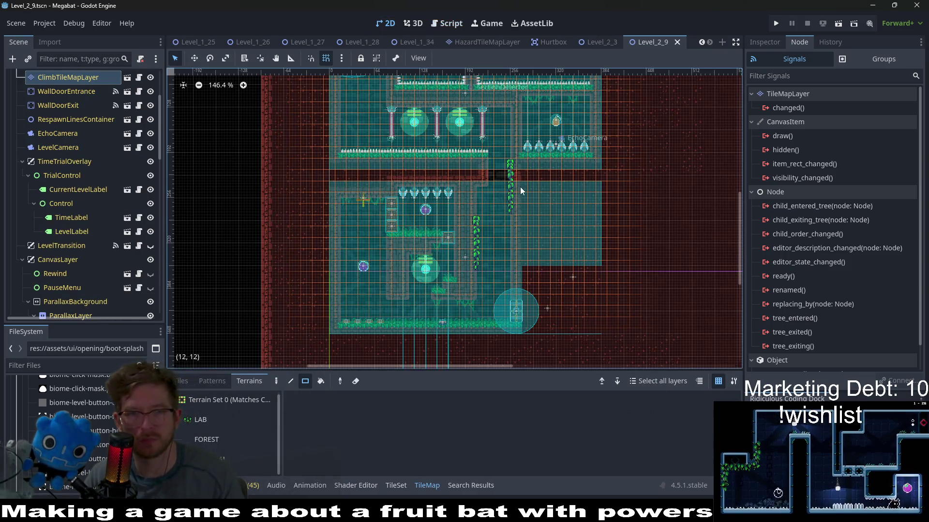
scroll(555, 268, "up", 3)
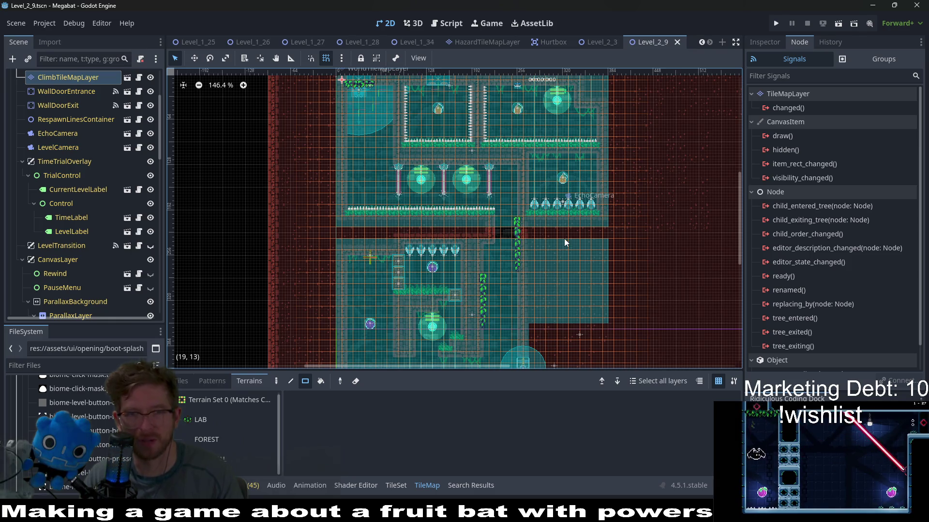
scroll(579, 181, "down", 3)
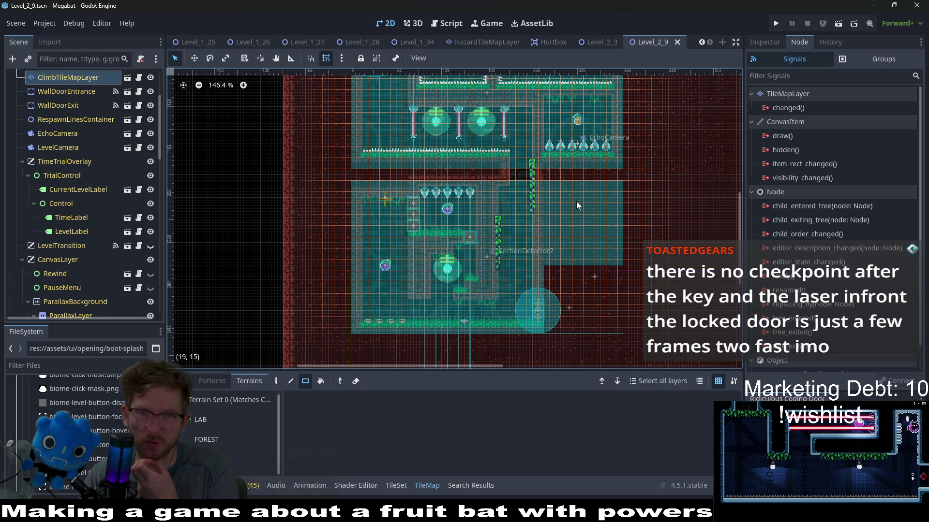
left_click_drag(564, 175, 556, 207)
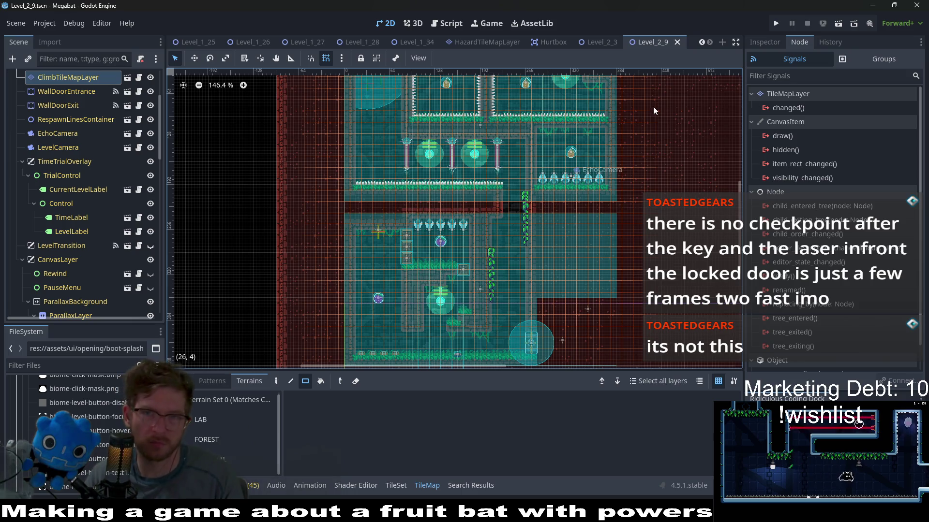
key("alt+shift+o")
type("l")
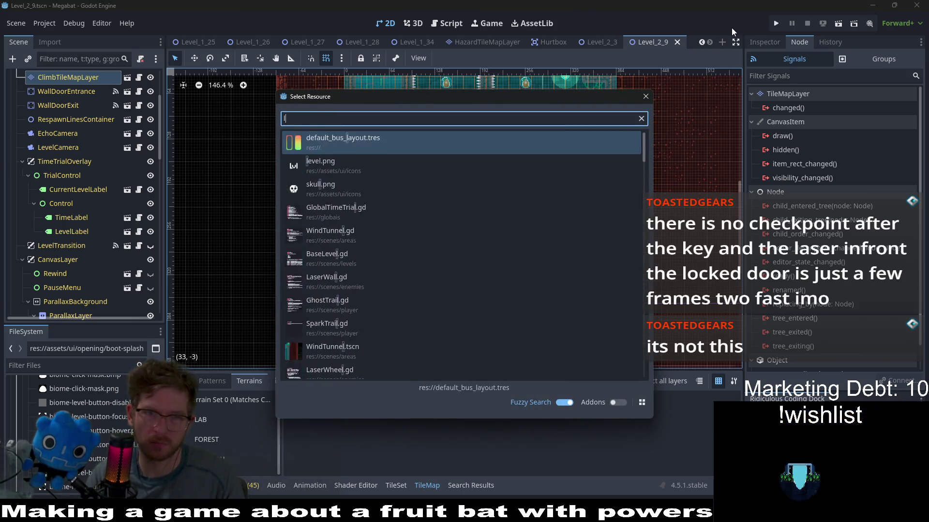
type("evel_2_10")
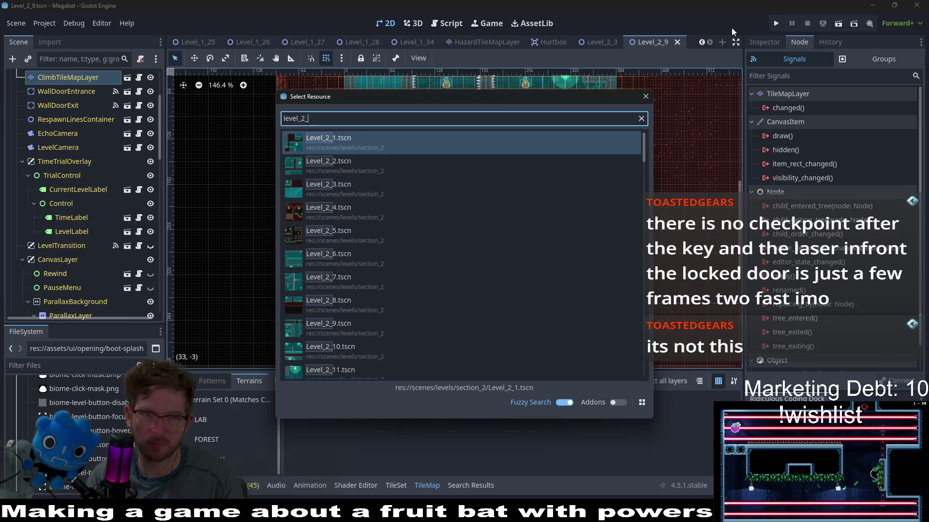
key("Return")
scroll(628, 196, "down", 2)
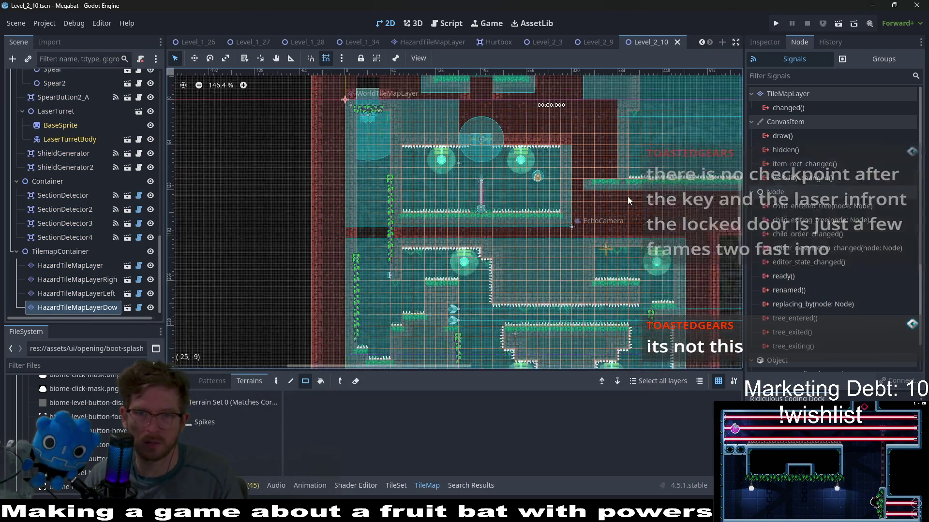
scroll(596, 196, "right", 2)
scroll(596, 196, "up", 2)
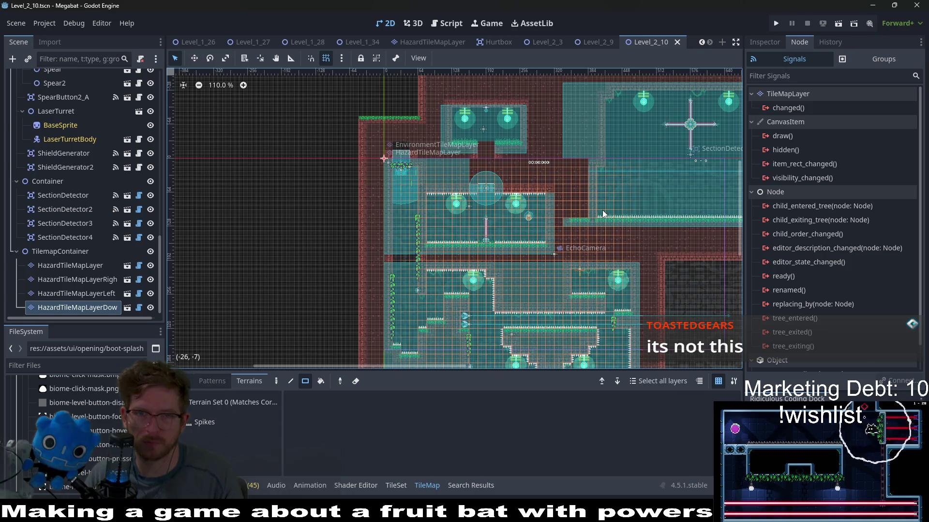
scroll(71, 136, "up", 10)
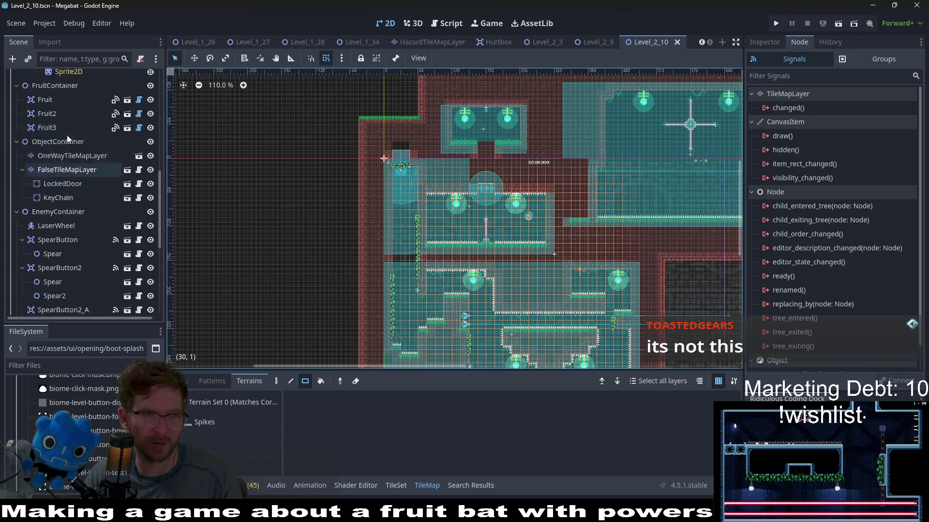
scroll(71, 127, "up", 3)
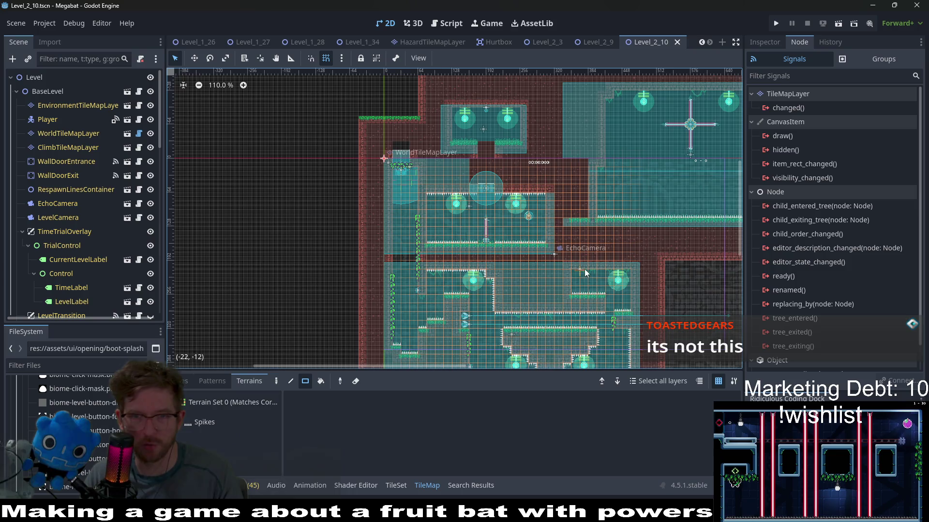
scroll(585, 269, "up", 1)
scroll(558, 196, "up", 3)
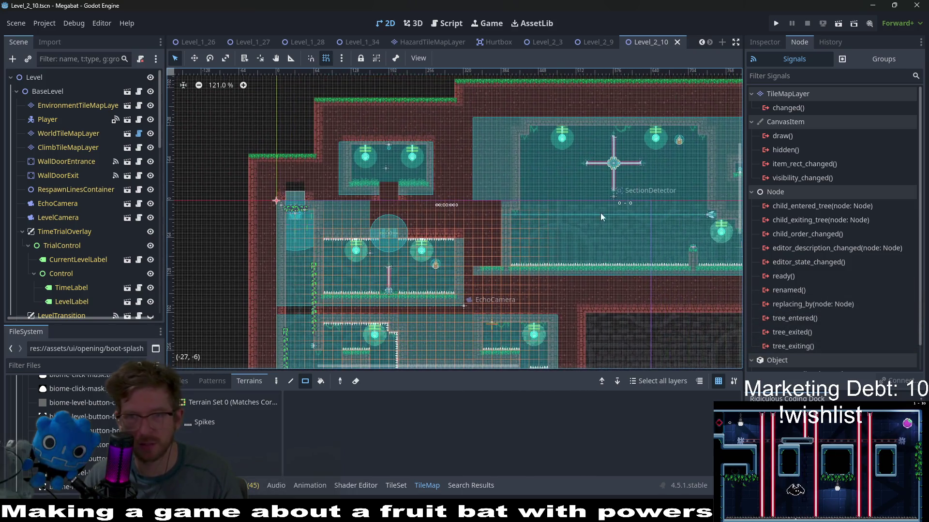
scroll(585, 217, "right", 5)
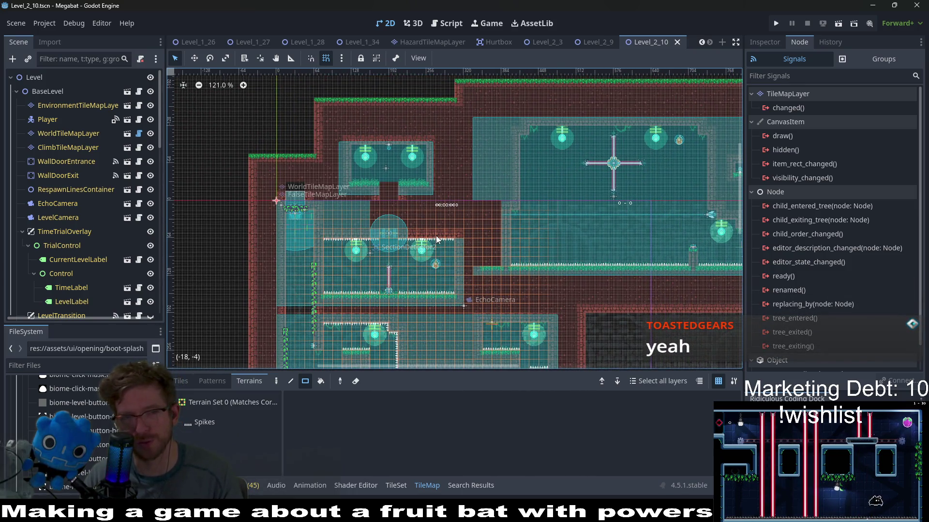
scroll(467, 213, "down", 4)
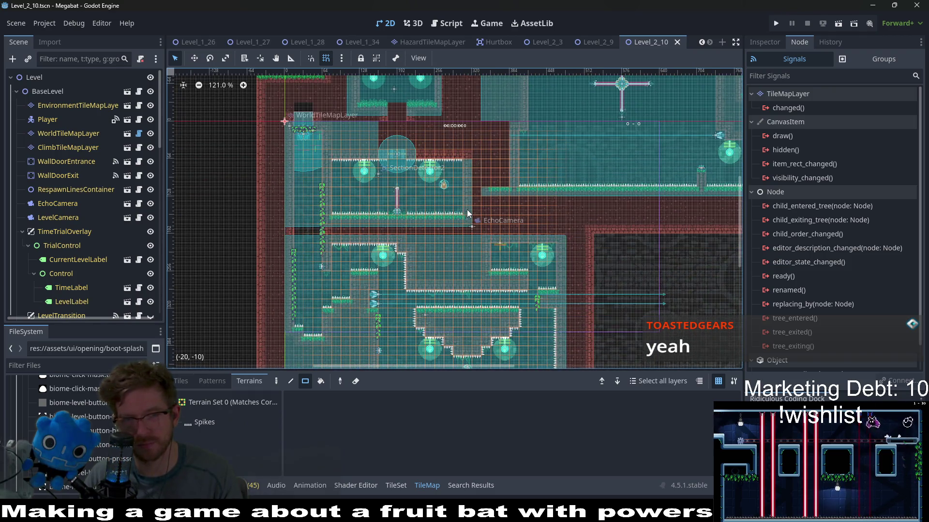
scroll(467, 213, "down", 4)
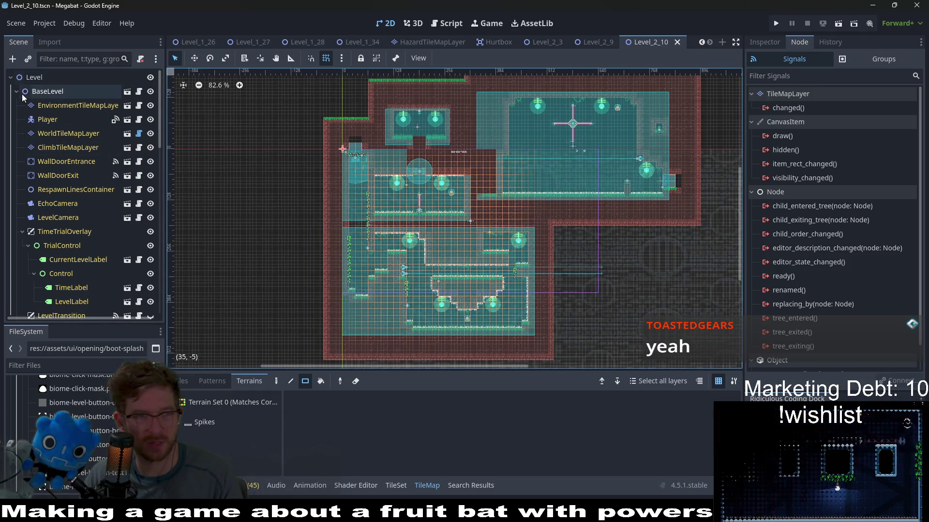
right_click(34, 83)
Add a Node2D child to Level, move it to the top, and rename it CheckpointContainer.
left_click(65, 89)
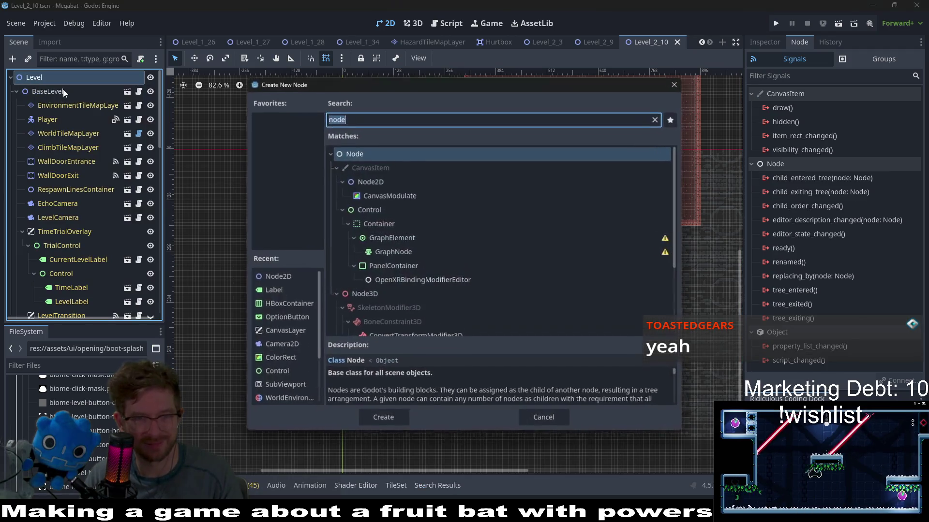
type("node2d")
key("Return")
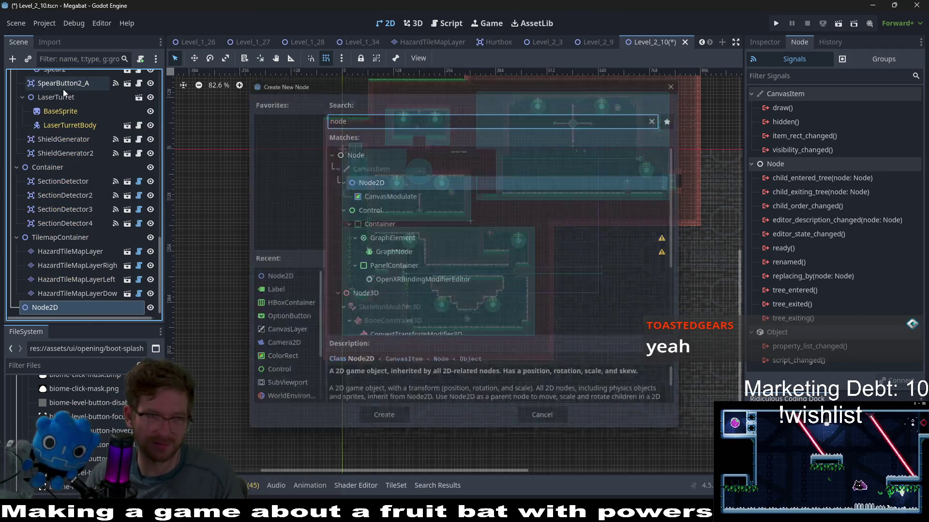
mouse_move(60, 304)
left_mouse_down()
mouse_move(67, 59)
mouse_move(40, 82)
left_mouse_up()
double_click(54, 91)
type("CheckpointCont")
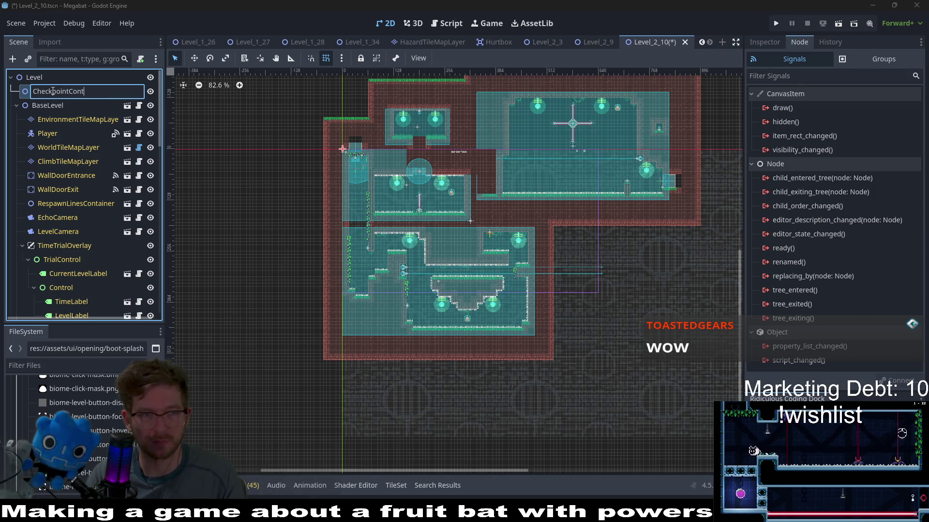
type("ainer")
key("Return")
Instantiate CheckPoint.tscn under CheckpointContainer by searching 'check' in the child scene picker.
right_click(52, 91)
left_click(86, 112)
type("check")
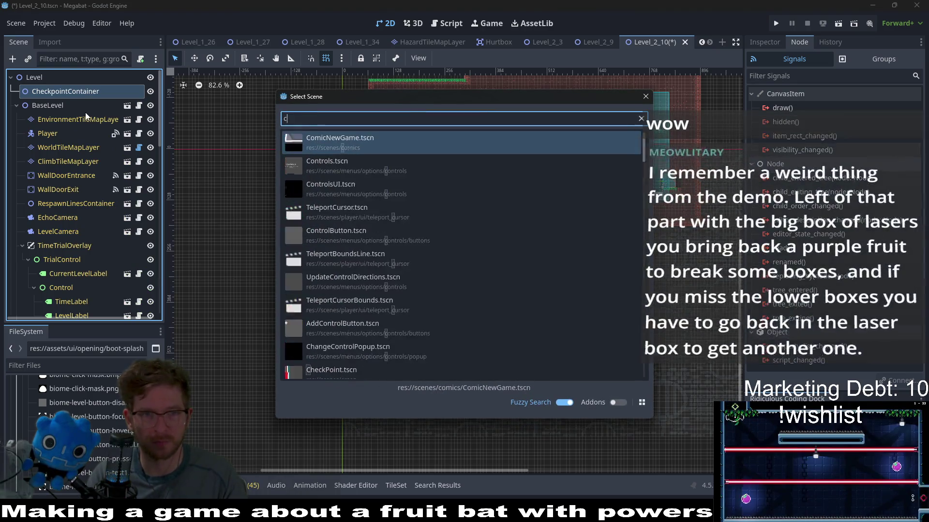
key("Return")
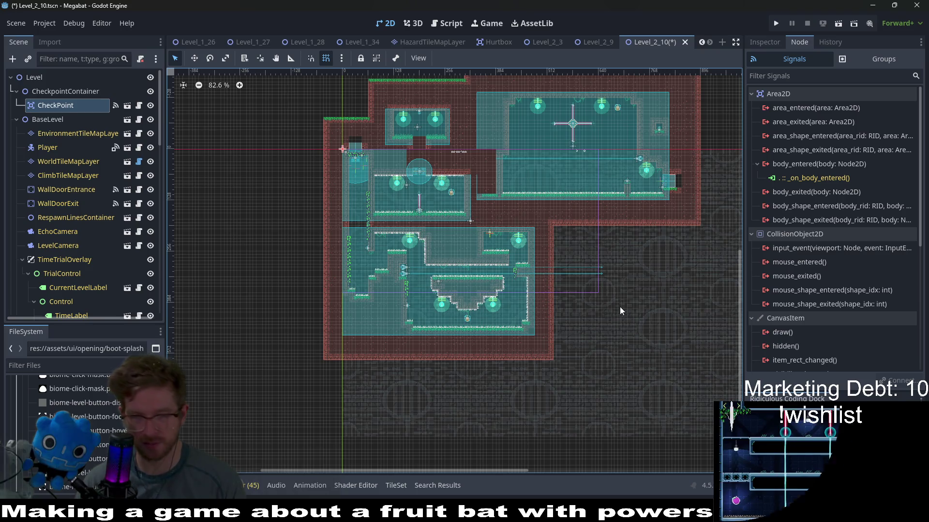
scroll(494, 300, "left", 5)
scroll(530, 295, "up", 2)
scroll(604, 275, "up", 4, "ctrl")
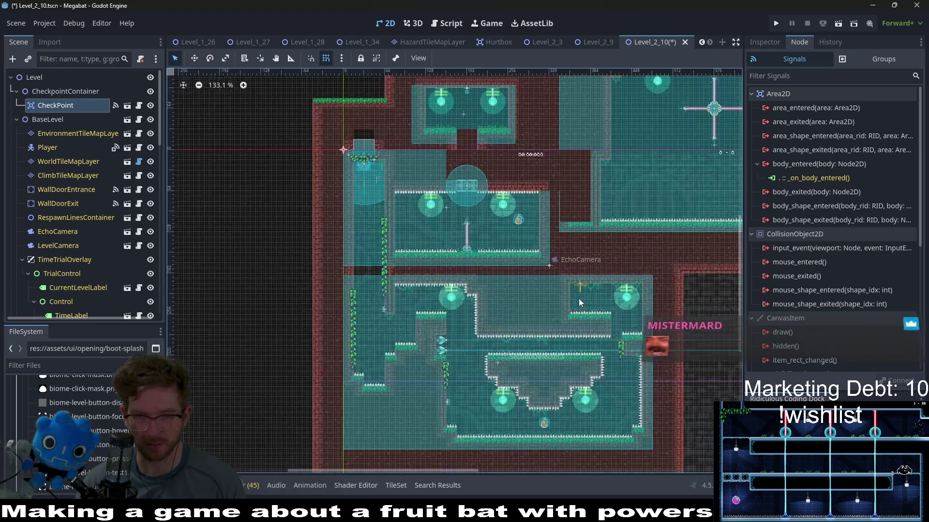
scroll(475, 202, "up", 2)
scroll(490, 268, "right", 2)
scroll(493, 199, "up", 2)
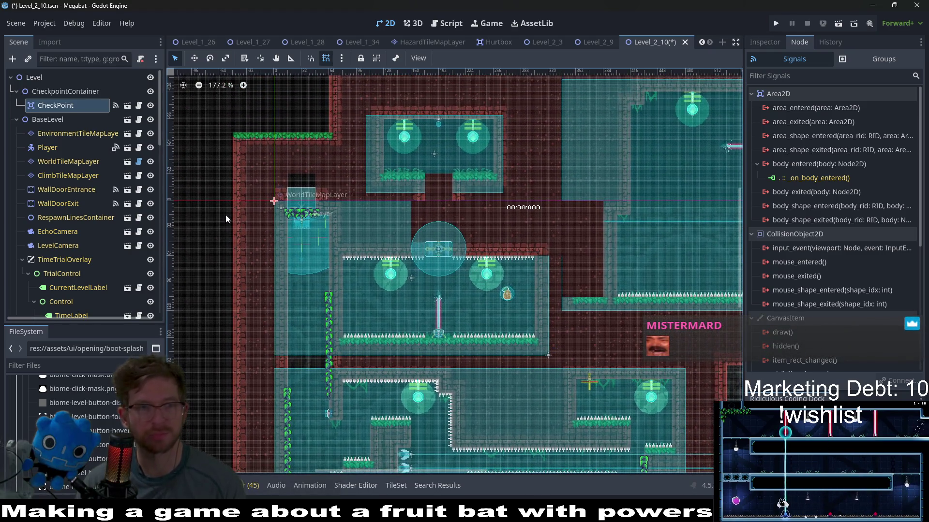
Toggle FalseTileMapLayer's visibility several times to compare, leaving it hidden.
scroll(92, 205, "down", 5)
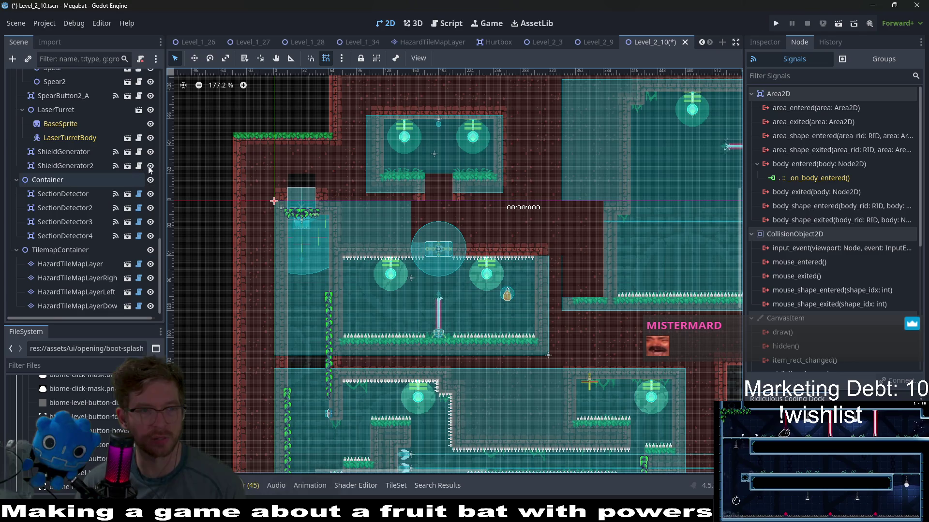
scroll(124, 172, "up", 3)
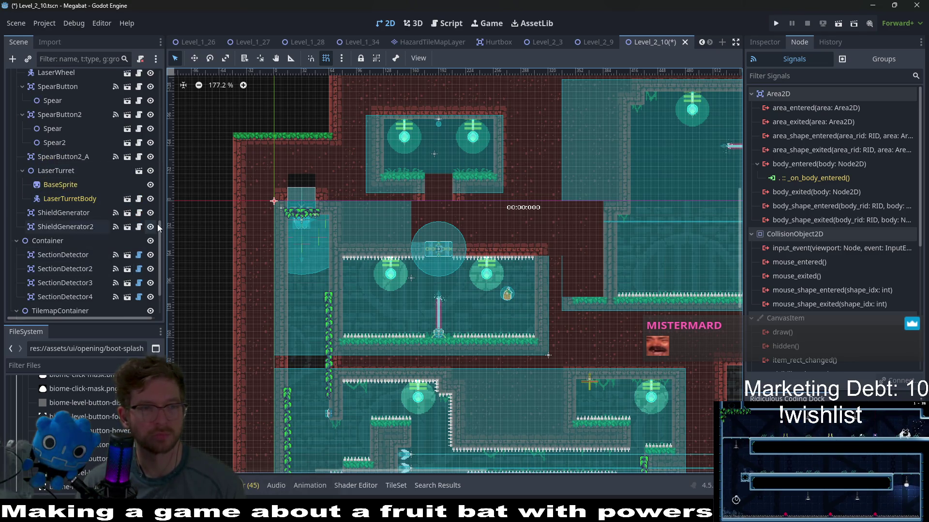
scroll(153, 249, "down", 3)
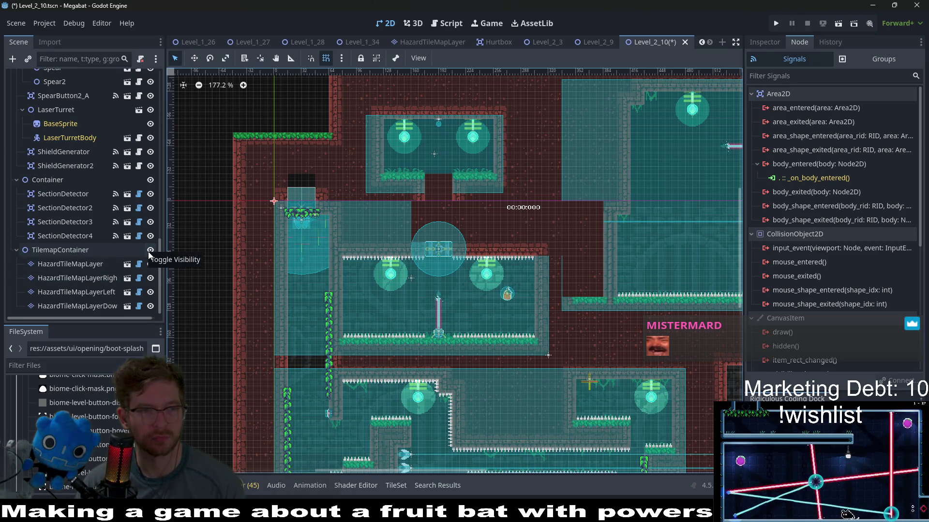
scroll(148, 255, "up", 10)
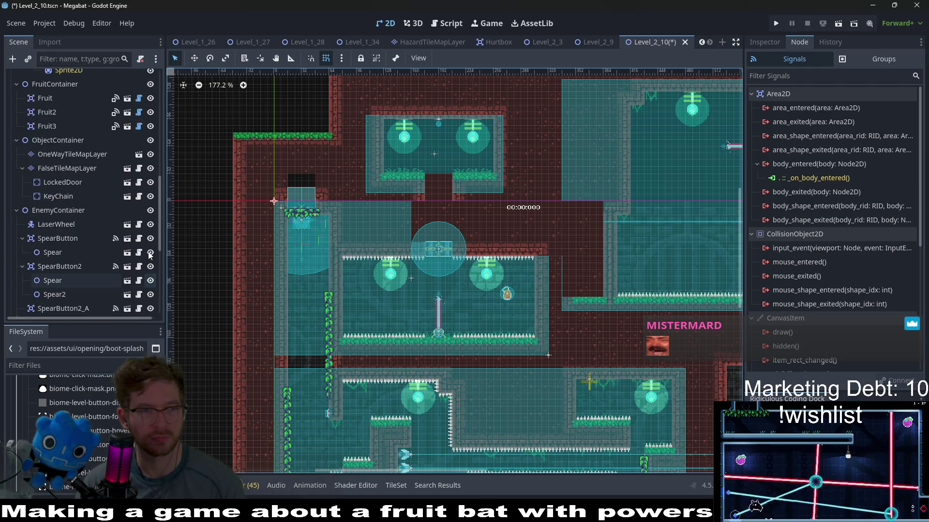
left_click(149, 169)
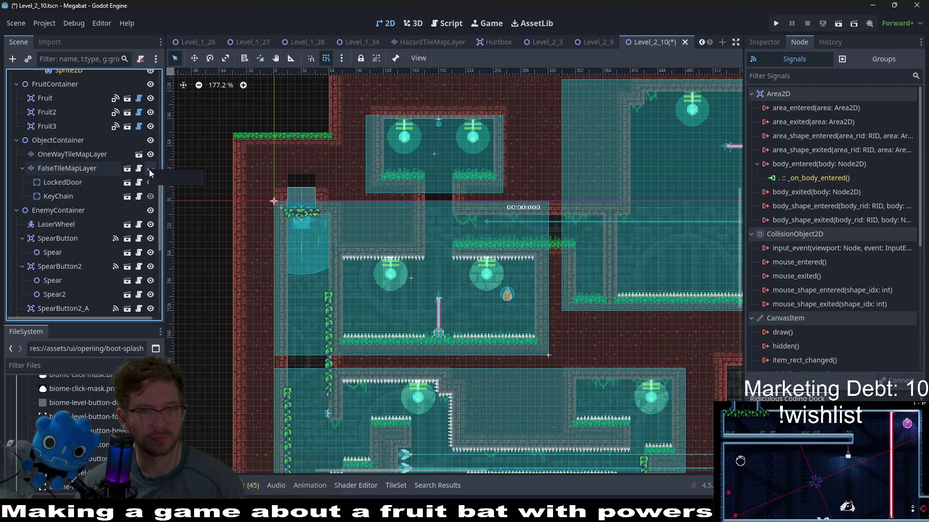
scroll(114, 175, "up", 15)
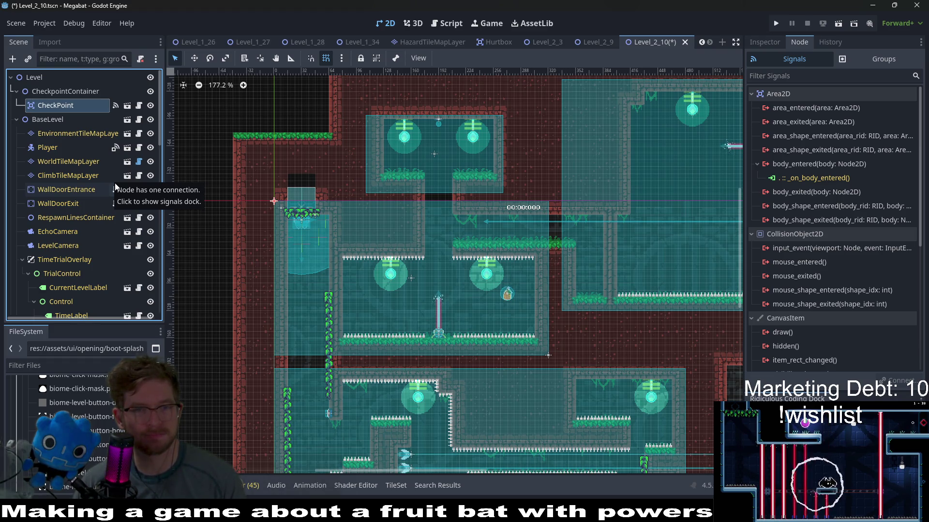
scroll(115, 184, "down", 5)
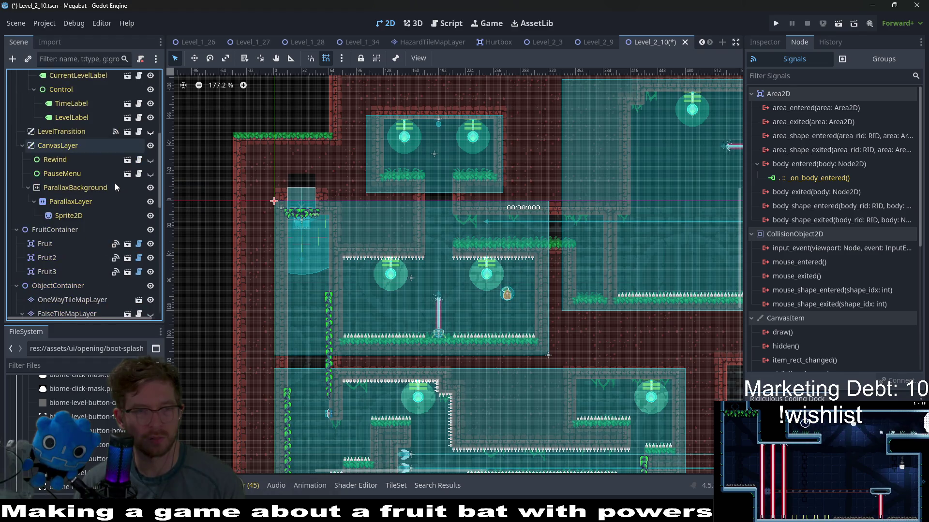
scroll(115, 185, "down", 5)
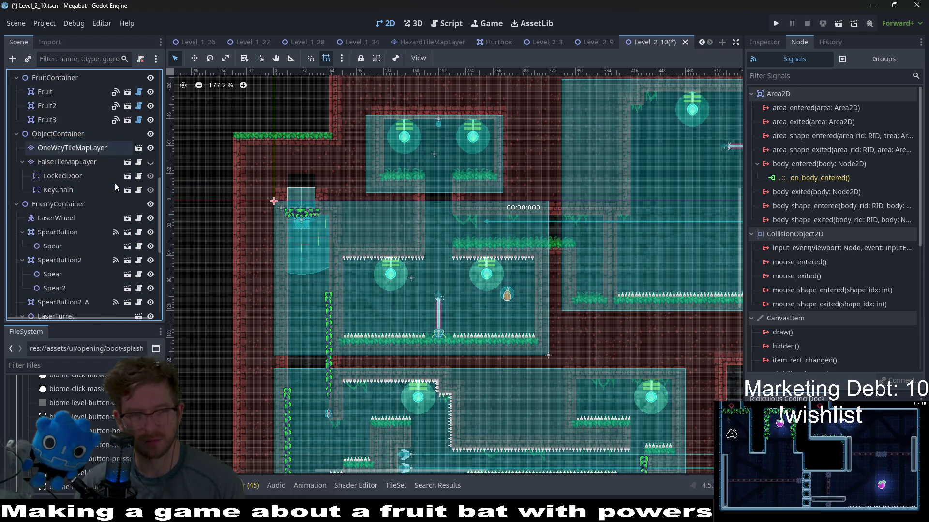
left_click(149, 162)
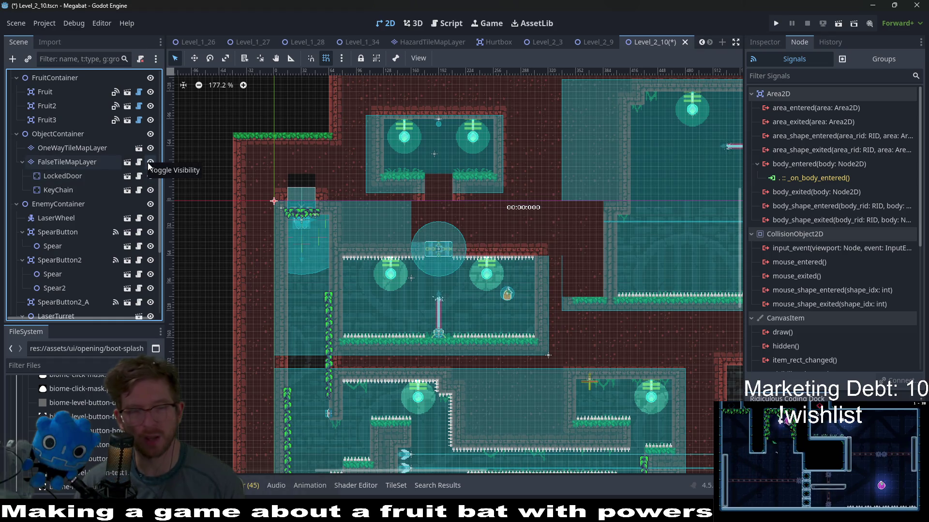
left_click(147, 163)
left_click(147, 163)
left_click(148, 163)
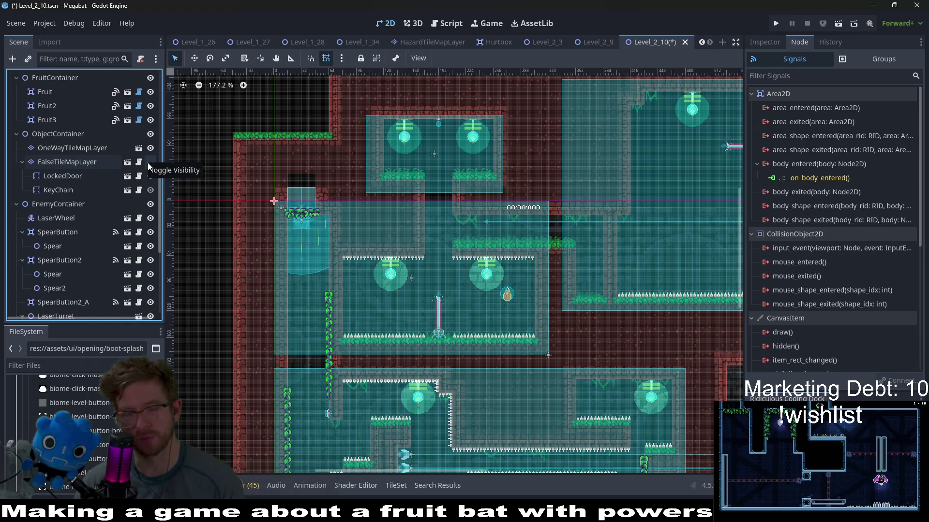
left_click(147, 162)
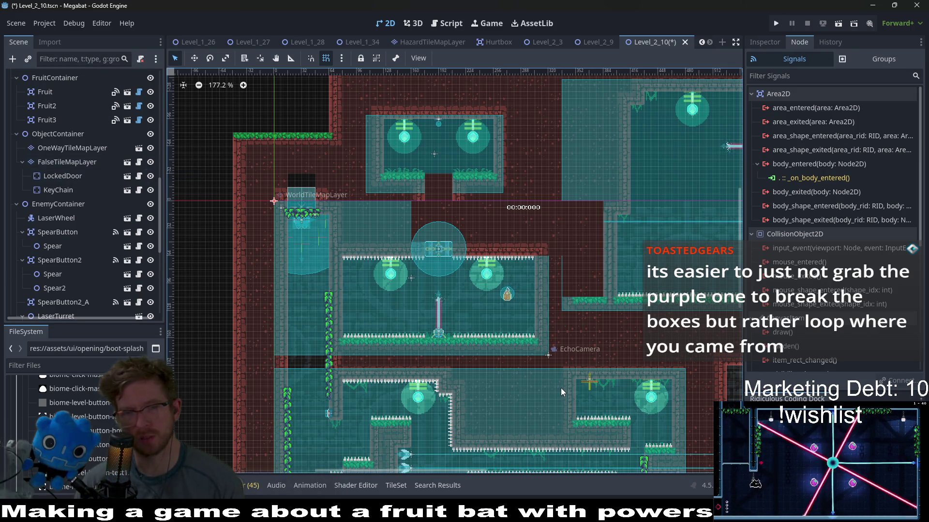
Pan and zoom across the Level_2_10 layout to bring its upper-left part into view.
scroll(573, 324, "right", 3)
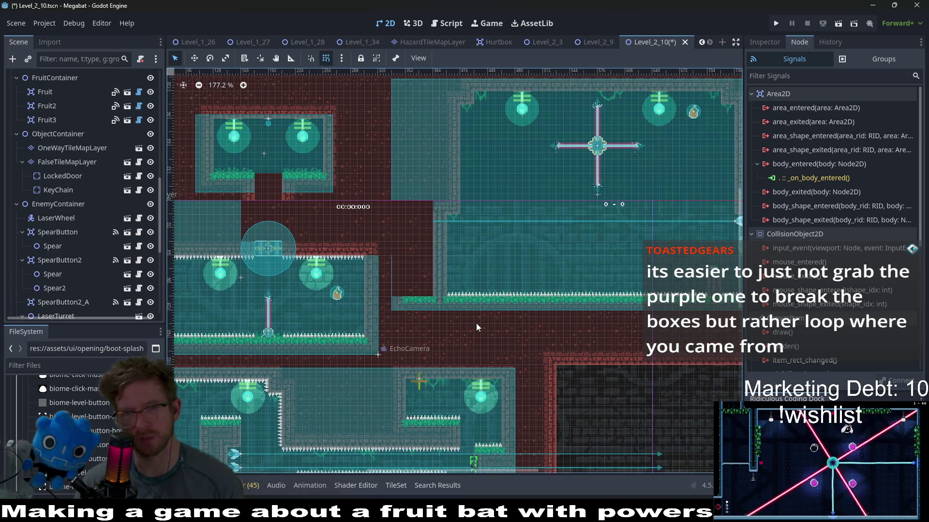
left_click_drag(476, 323, 529, 251)
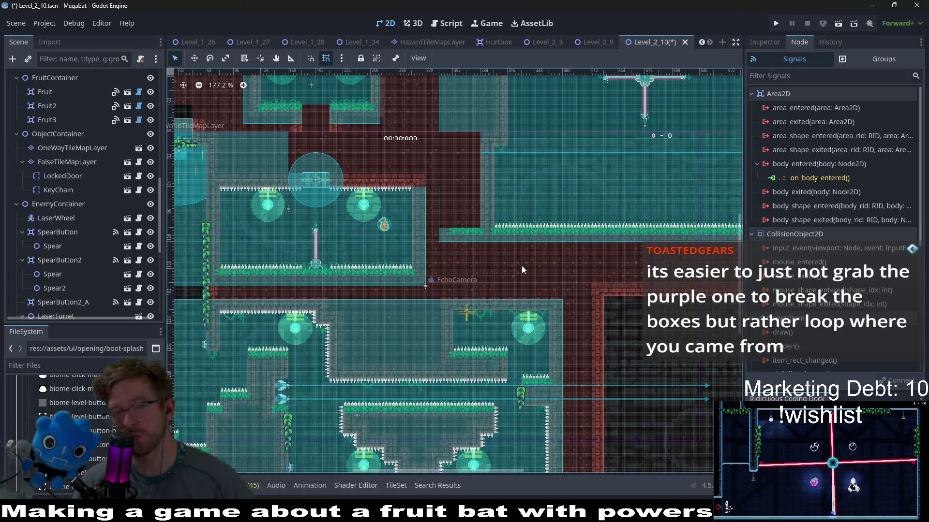
left_click_drag(449, 275, 472, 246)
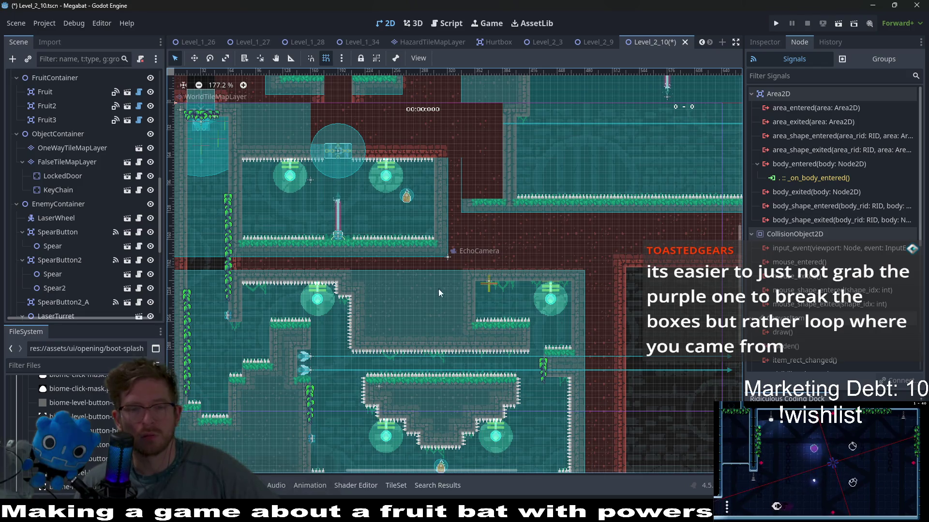
left_click_drag(441, 286, 473, 245)
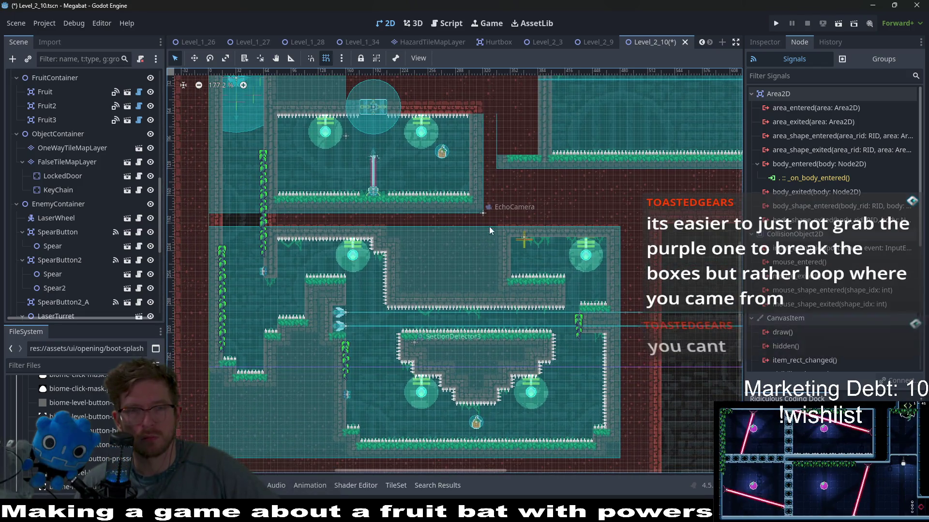
scroll(542, 234, "up", 1)
scroll(513, 249, "up", 1)
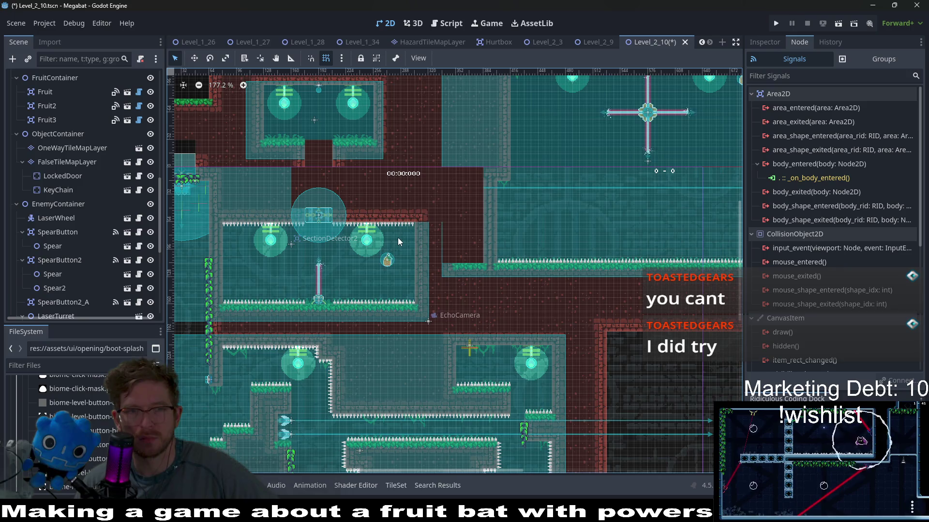
scroll(419, 227, "up", 1)
scroll(487, 182, "down", 1)
scroll(452, 219, "down", 2)
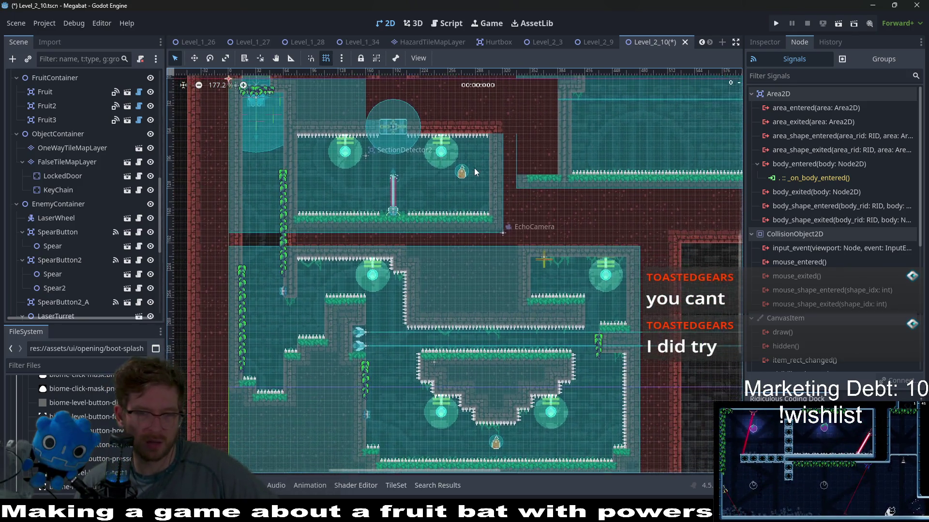
scroll(474, 198, "up", 5)
scroll(475, 198, "right", 4)
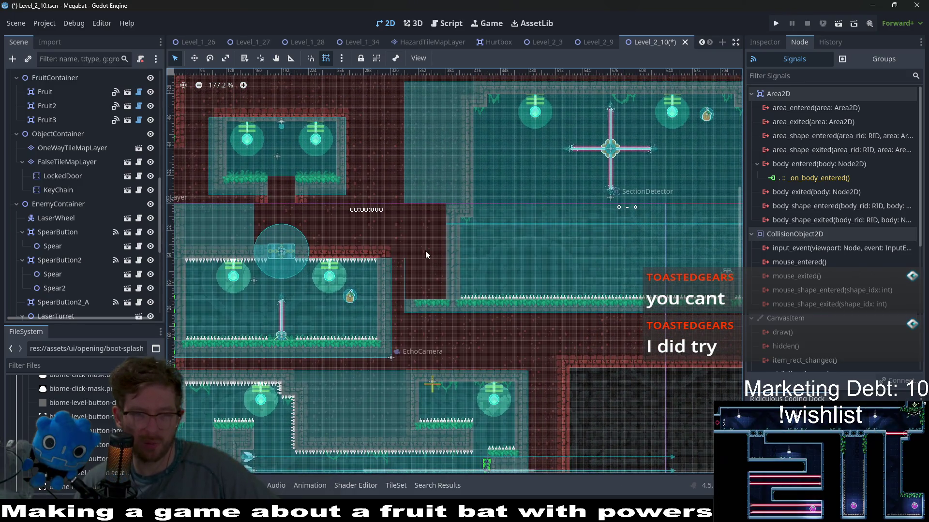
left_click_drag(425, 251, 473, 306)
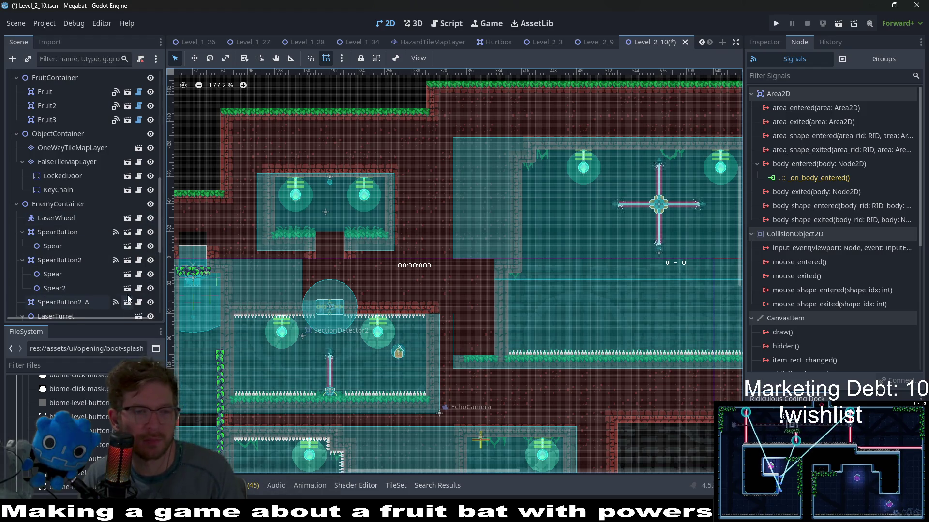
Make FalseTileMapLayer's tiles visible again on the canvas.
left_click(149, 163)
scroll(71, 184, "up", 10)
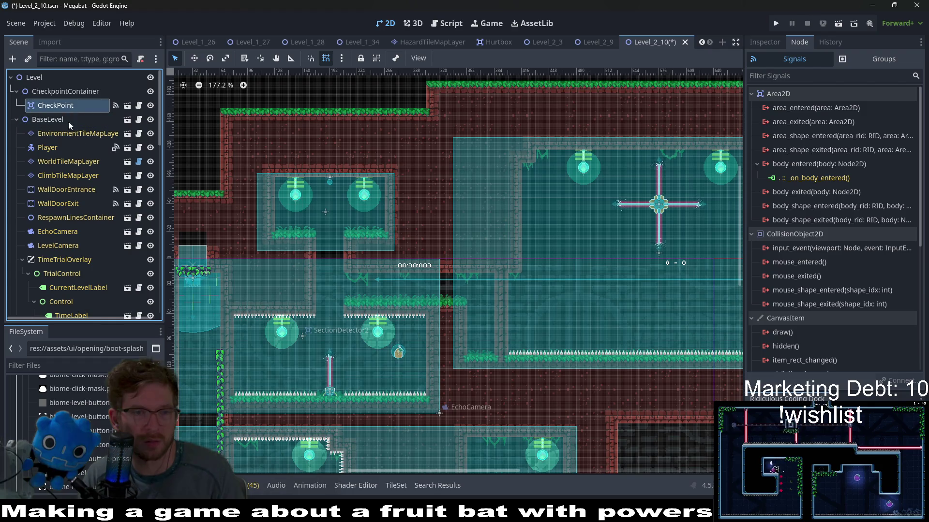
scroll(213, 198, "left", 5)
With the Move tool, drag the CheckPoint onto the platform under the timer label.
key("w")
left_click_drag(345, 285, 544, 310)
scroll(544, 319, "up", 4)
scroll(544, 318, "right", 1)
mouse_move(484, 298)
left_mouse_down()
mouse_move(435, 292)
mouse_move(433, 284)
left_mouse_up()
Zoom in and reposition the CheckPoint to the right, just past the dark shaft.
scroll(432, 291, "up", 4)
scroll(434, 284, "down", 2)
scroll(465, 286, "left", 3)
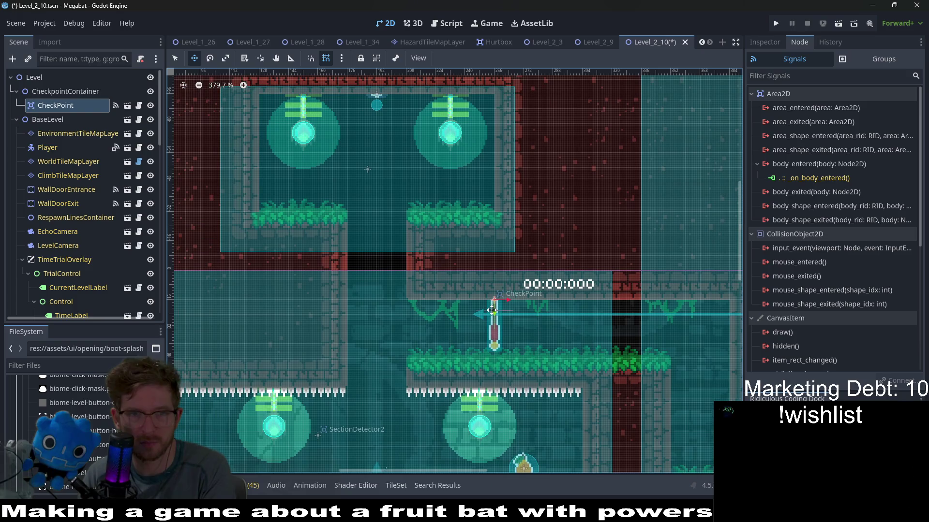
scroll(527, 273, "down", 1)
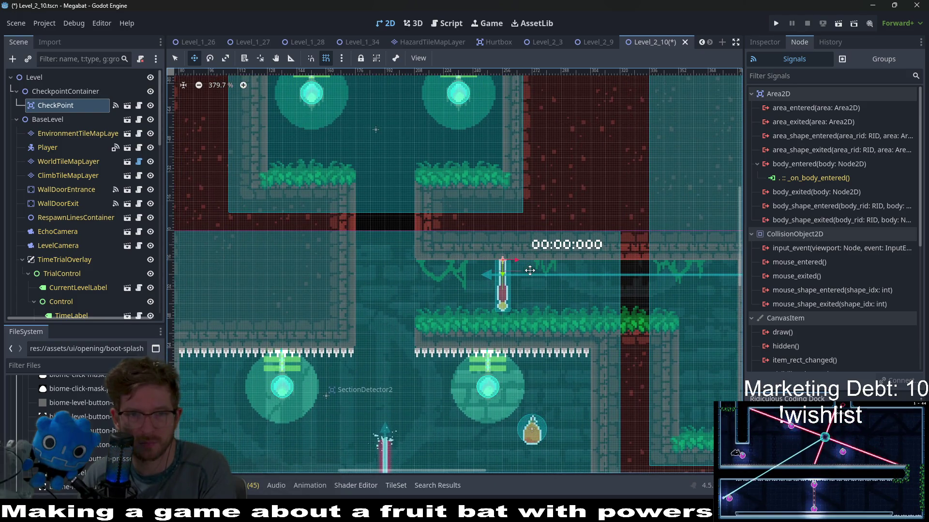
scroll(528, 273, "up", 2)
scroll(503, 278, "right", 6)
scroll(478, 285, "down", 2)
scroll(489, 295, "right", 2)
scroll(489, 295, "down", 1)
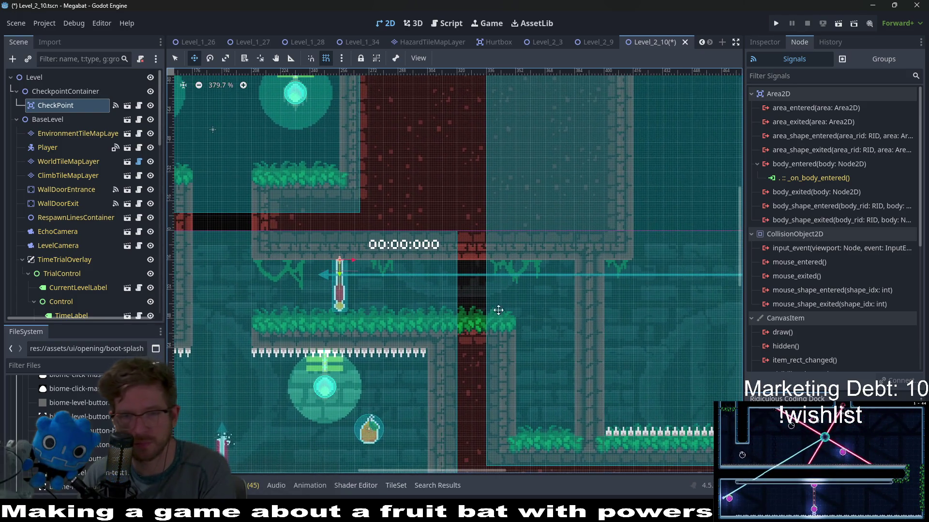
mouse_move(346, 295)
left_mouse_down()
mouse_move(532, 297)
mouse_move(546, 292)
mouse_move(542, 285)
left_mouse_up()
scroll(544, 291, "up", 3)
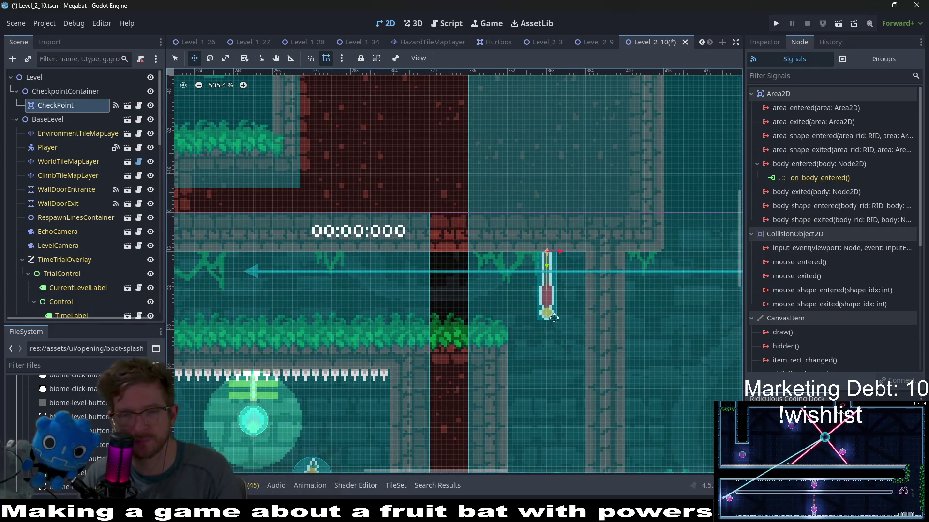
scroll(510, 302, "down", 8)
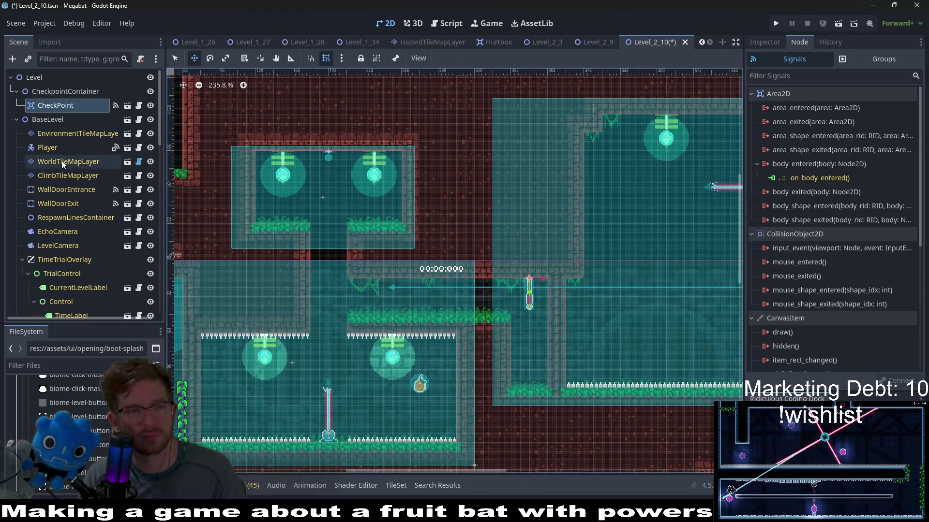
left_click(62, 161)
Paint a short row of FOREST terrain foliage tiles on the ClimbTileMapLayer.
left_click(68, 175)
left_click(198, 420)
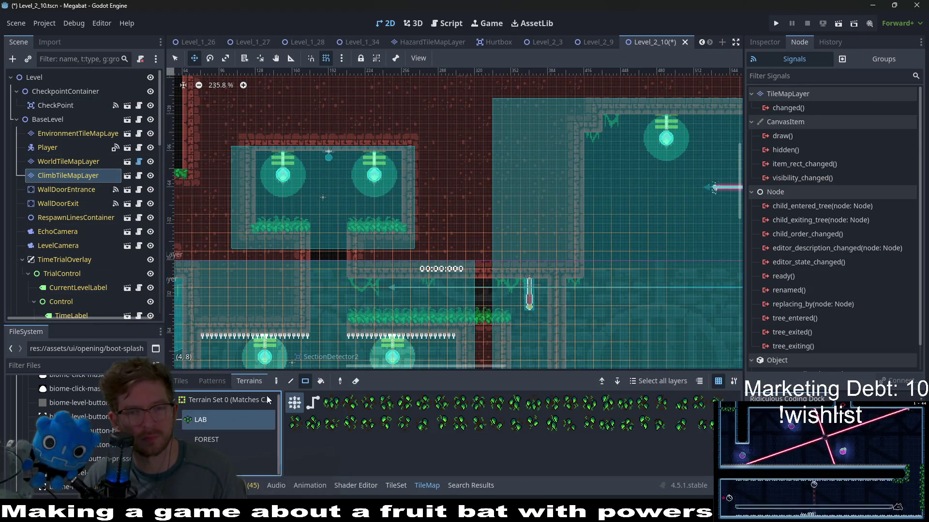
left_click(207, 440)
key("q")
left_click_drag(515, 285, 552, 280)
Save Level_2_10, look over the level, and run the current scene.
key("ctrl+s")
mouse_move(416, 282)
left_mouse_down()
mouse_move(467, 236)
mouse_move(586, 188)
left_mouse_up()
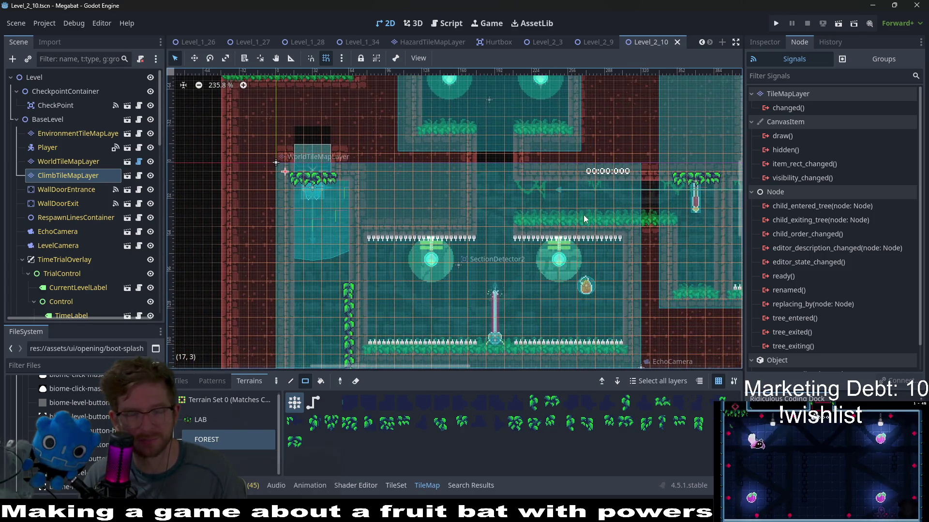
left_click_drag(501, 165, 477, 153)
scroll(444, 206, "down", 2)
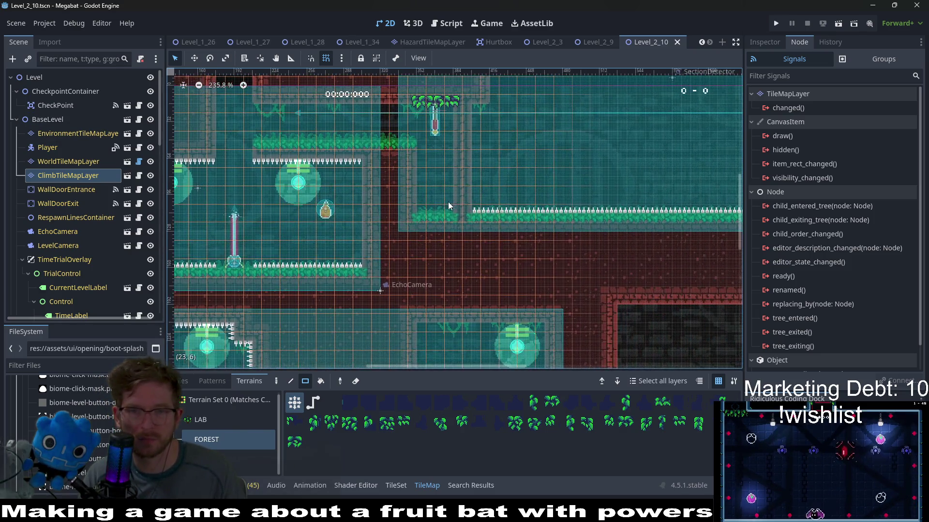
mouse_move(455, 214)
left_mouse_down()
mouse_move(555, 181)
mouse_move(548, 153)
left_mouse_up()
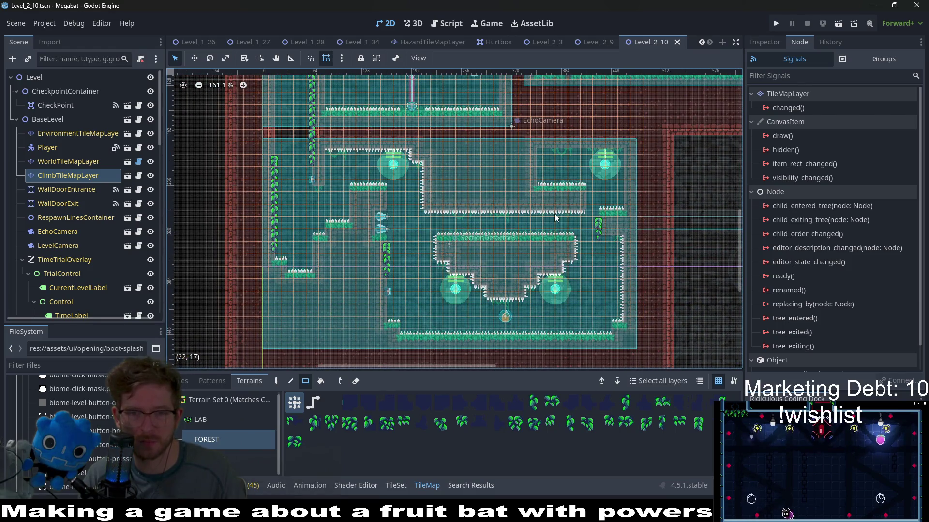
left_click_drag(373, 120, 409, 263)
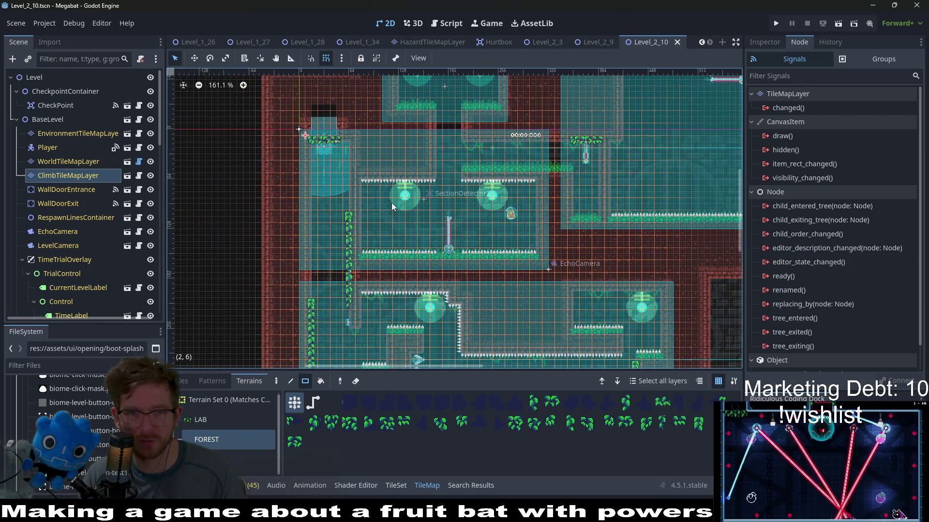
left_click_drag(492, 201, 438, 314)
left_click_drag(526, 233, 532, 236)
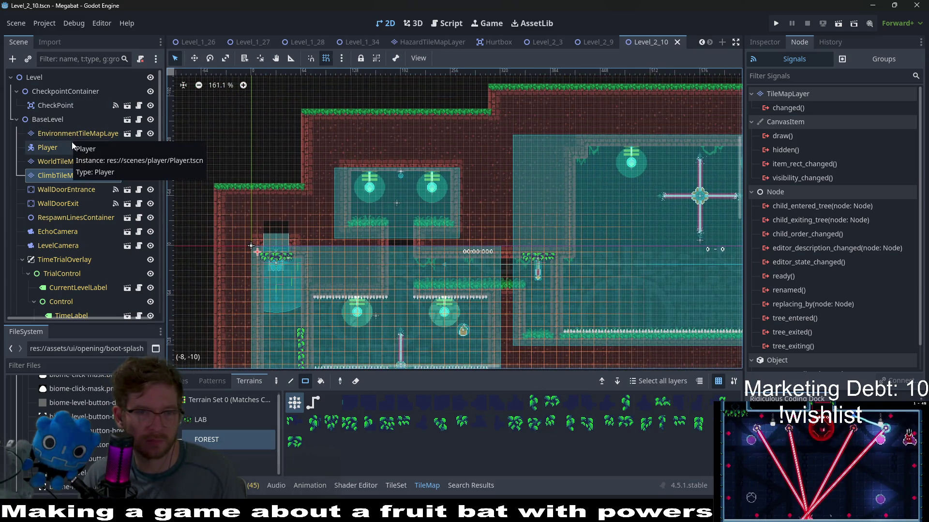
scroll(75, 192, "down", 5)
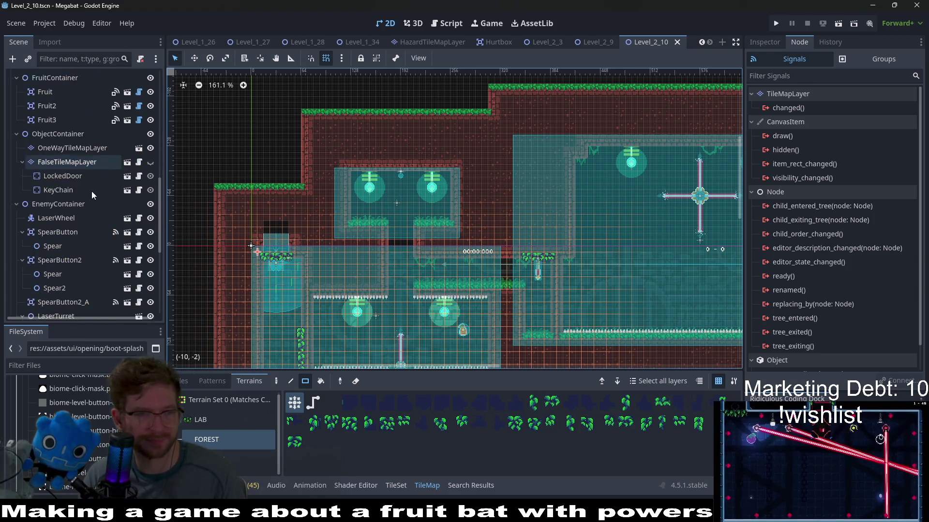
left_click(838, 26)
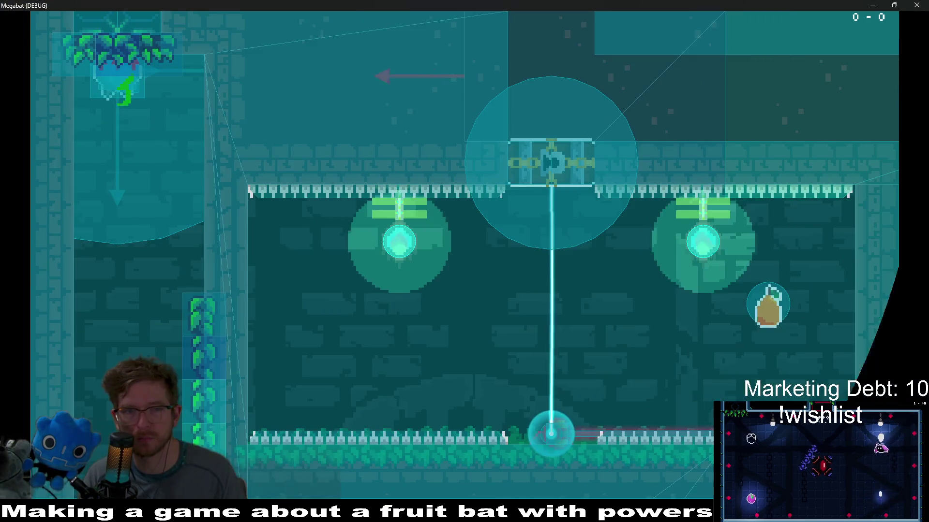
Close the running game and uncheck Visible Collision Shapes in the Debug menu.
key("alt+F4")
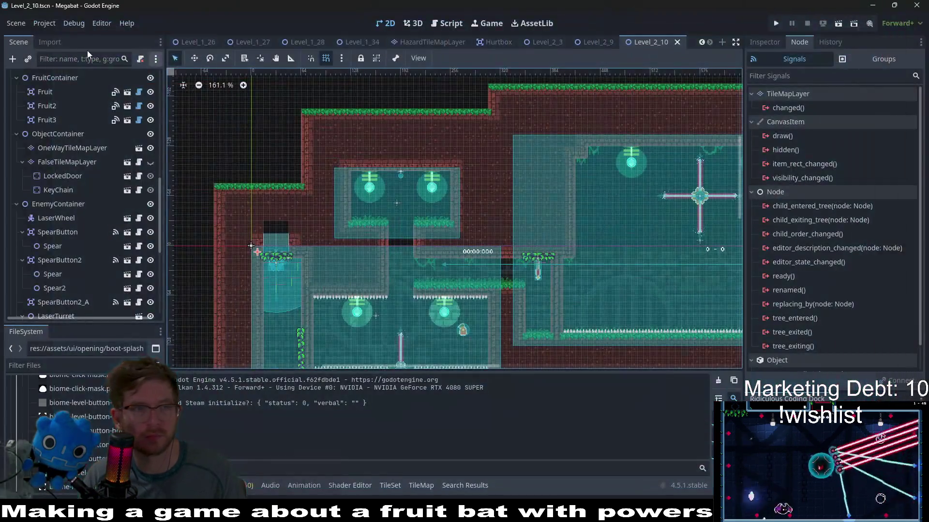
left_click(74, 23)
left_click(81, 71)
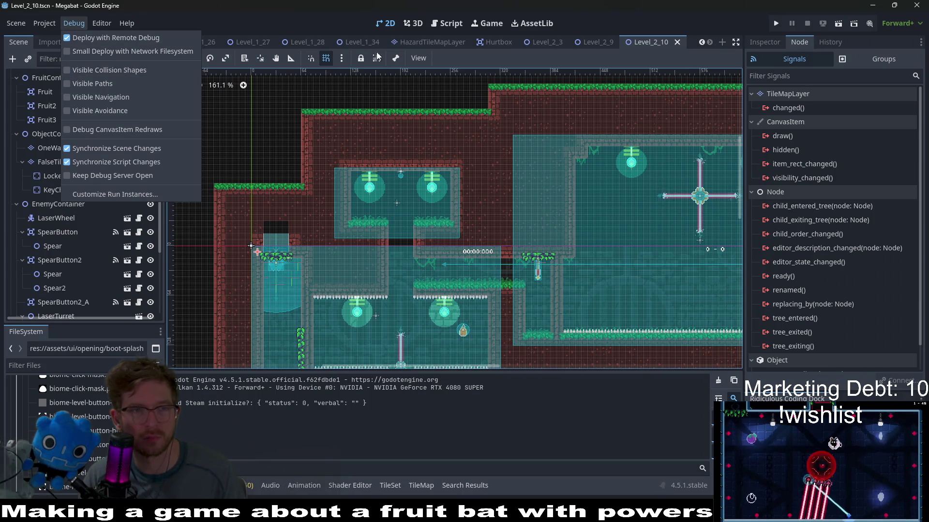
left_click(348, 5)
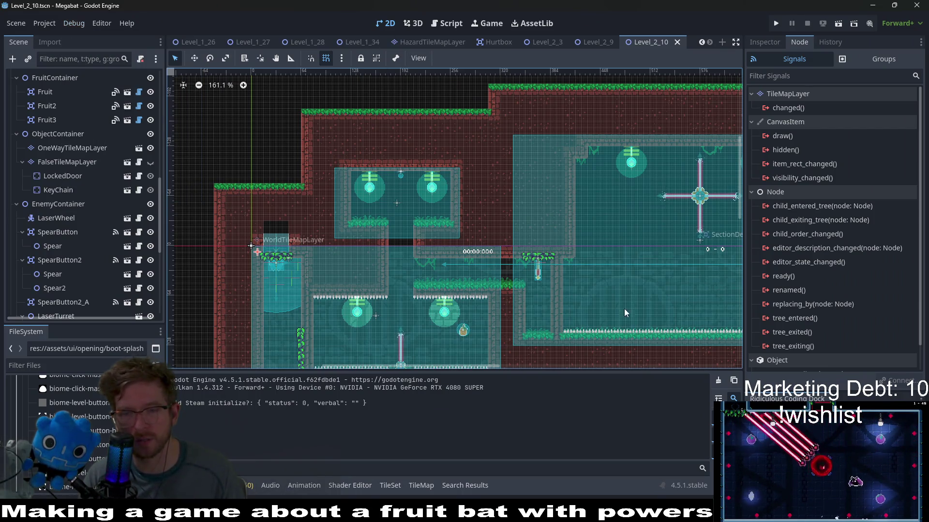